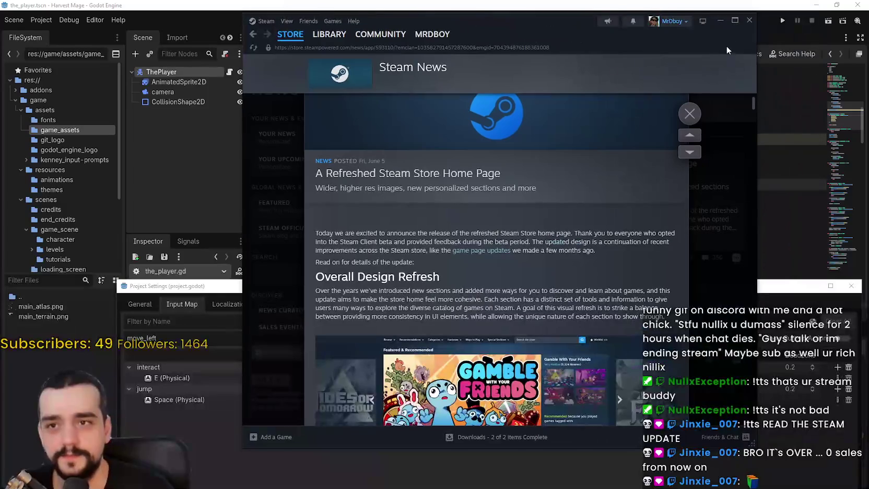
Maximize the Steam window so the 'A Refreshed Steam Store Home Page' article fills the screen.
{"action": "left_click", "coordinate": [735, 20]}
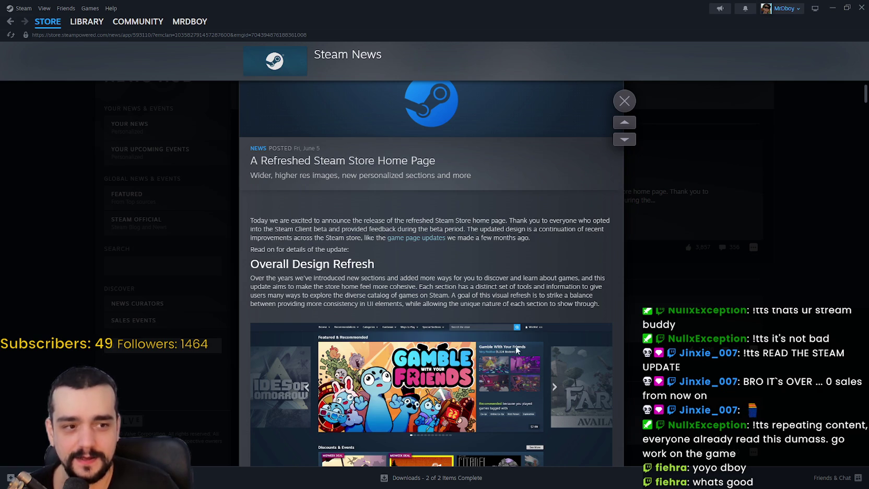
Scroll the store refresh article down to its 'Popular Upcoming: Now more popular' section.
{"action": "scroll", "coordinate": [516, 318], "scroll_direction": "down", "scroll_amount": 5}
{"action": "scroll", "coordinate": [484, 317], "scroll_direction": "down", "scroll_amount": 10}
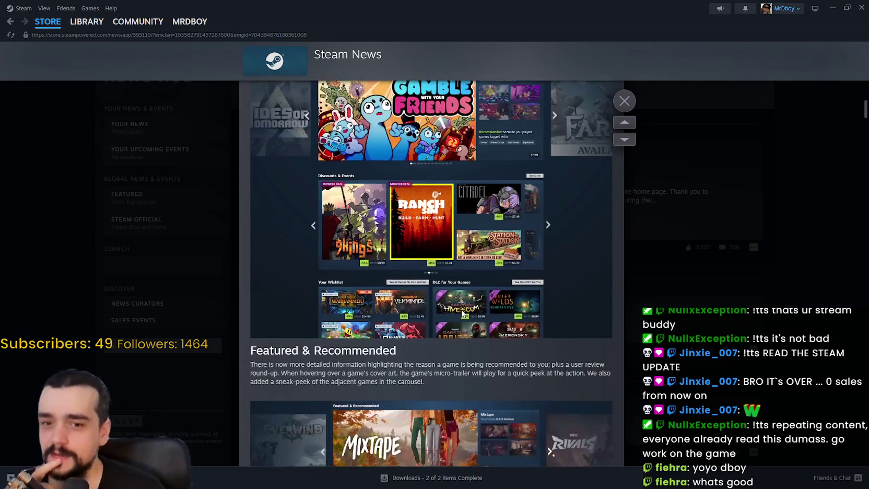
{"action": "scroll", "coordinate": [457, 306], "scroll_direction": "down", "scroll_amount": 2}
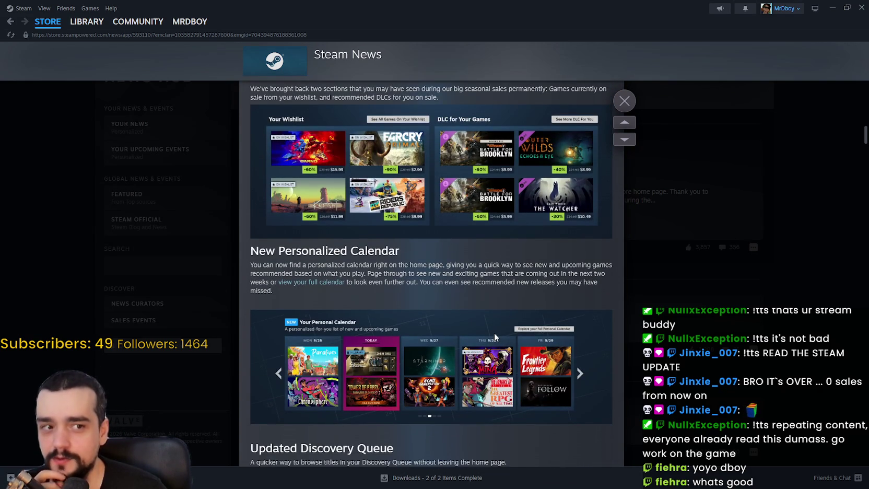
{"action": "scroll", "coordinate": [491, 335], "scroll_direction": "down", "scroll_amount": 5}
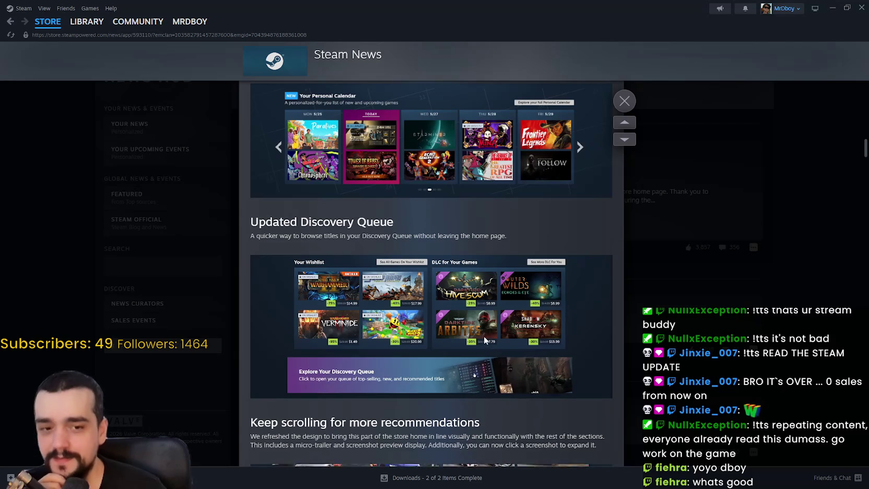
{"action": "scroll", "coordinate": [487, 335], "scroll_direction": "down", "scroll_amount": 10}
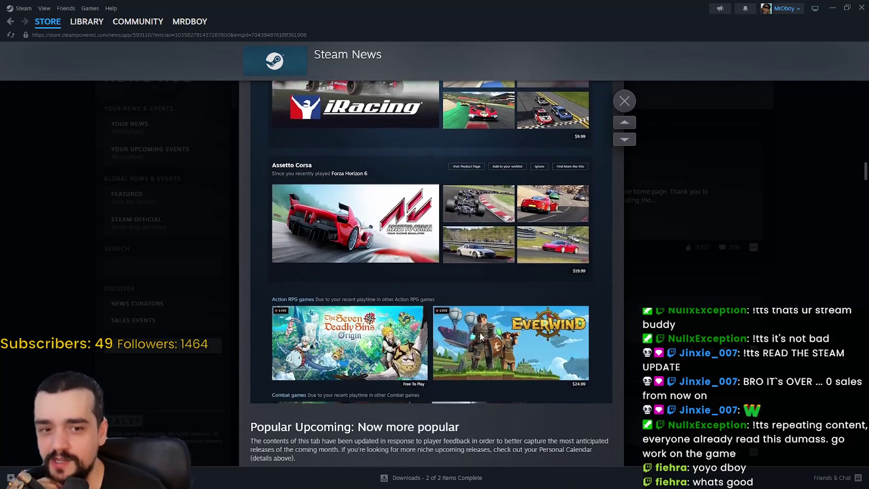
{"action": "scroll", "coordinate": [479, 331], "scroll_direction": "down", "scroll_amount": 5}
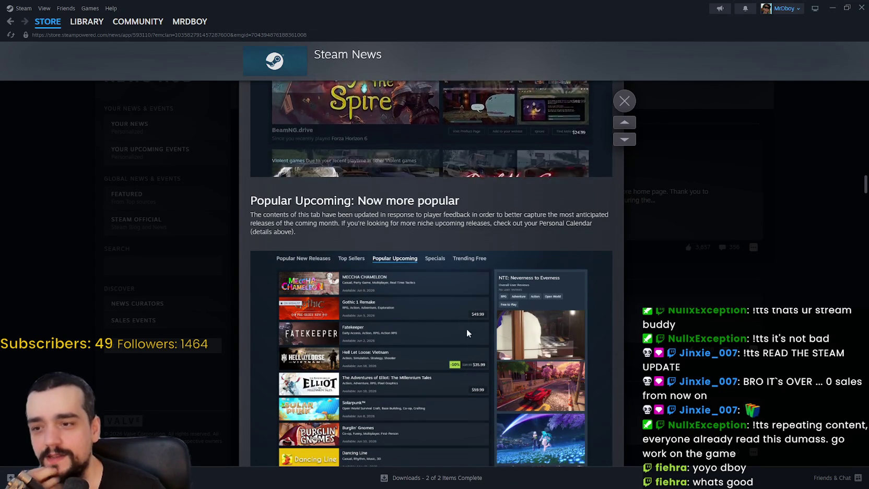
{"action": "scroll", "coordinate": [461, 333], "scroll_direction": "down", "scroll_amount": 3}
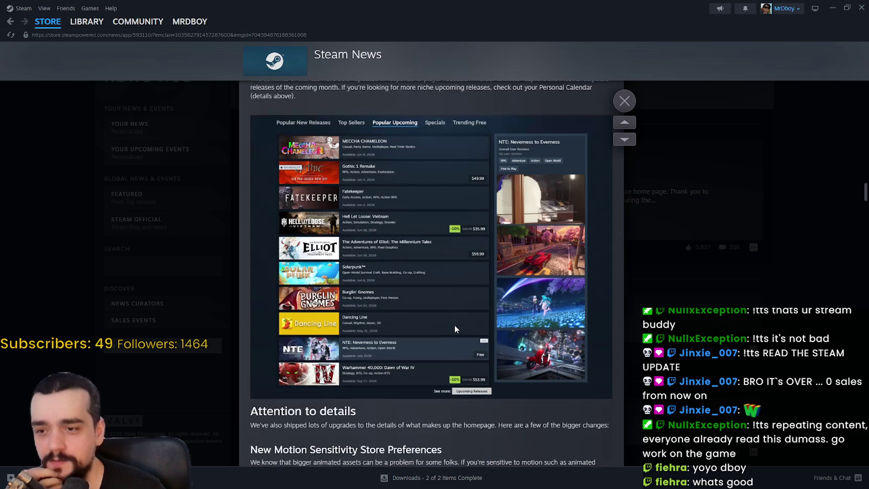
{"action": "scroll", "coordinate": [455, 328], "scroll_direction": "down", "scroll_amount": 6}
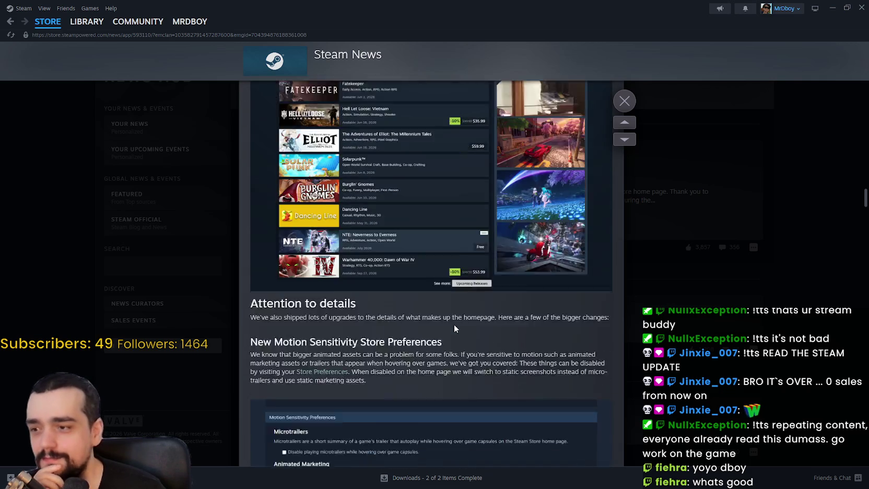
{"action": "scroll", "coordinate": [456, 328], "scroll_direction": "down", "scroll_amount": 4}
{"action": "scroll", "coordinate": [467, 334], "scroll_direction": "down", "scroll_amount": 5}
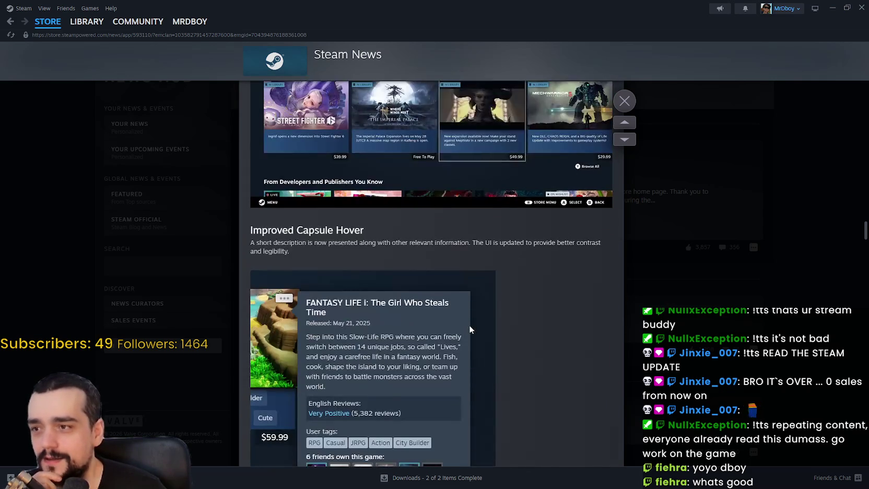
{"action": "scroll", "coordinate": [480, 338], "scroll_direction": "down", "scroll_amount": 3}
{"action": "scroll", "coordinate": [722, 190], "scroll_direction": "down", "scroll_amount": 5}
{"action": "mouse_move", "coordinate": [865, 248]}
{"action": "left_mouse_down"}
{"action": "mouse_move", "coordinate": [865, 271]}
{"action": "mouse_move", "coordinate": [857, 151]}
{"action": "mouse_move", "coordinate": [840, 93]}
{"action": "mouse_move", "coordinate": [824, 129]}
{"action": "mouse_move", "coordinate": [837, 91]}
{"action": "mouse_move", "coordinate": [822, 128]}
{"action": "left_mouse_up"}
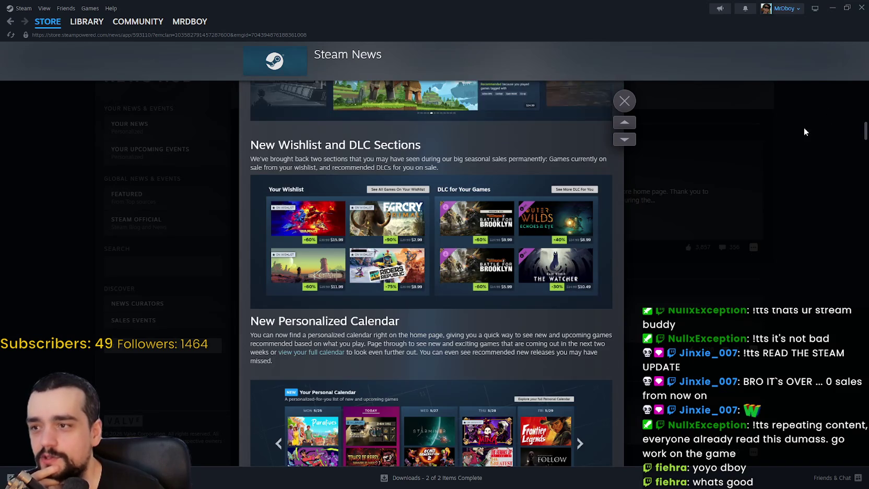
{"action": "scroll", "coordinate": [334, 236], "scroll_direction": "down", "scroll_amount": 3}
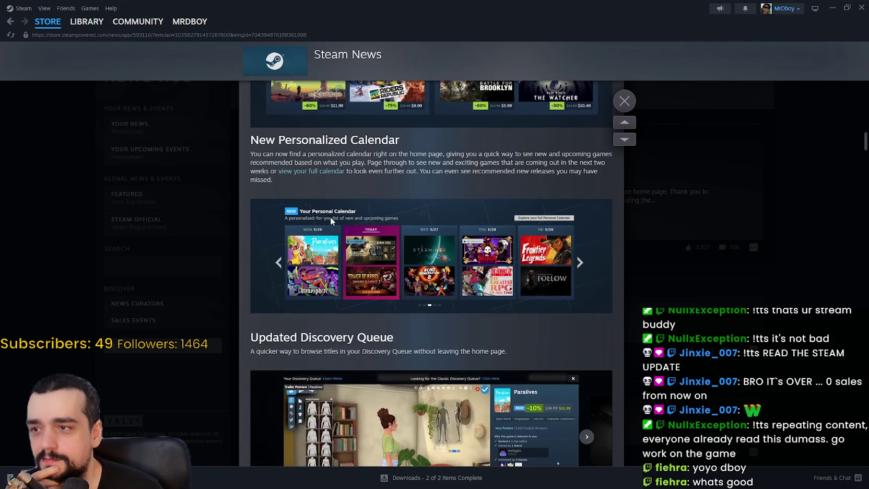
{"action": "scroll", "coordinate": [276, 250], "scroll_direction": "down", "scroll_amount": 3}
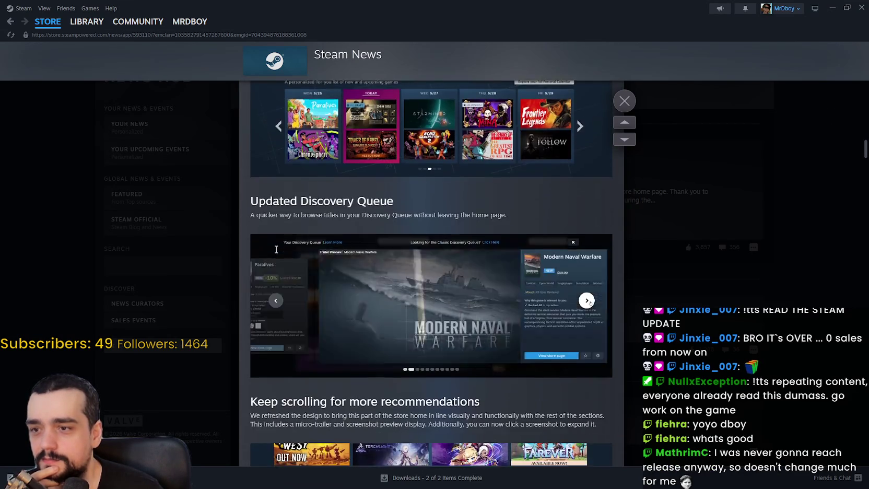
{"action": "scroll", "coordinate": [276, 249], "scroll_direction": "down", "scroll_amount": 10}
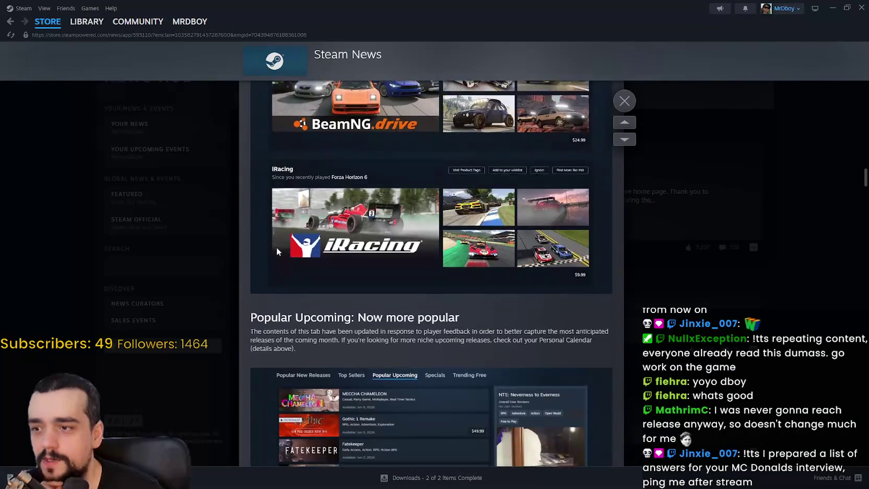
{"action": "scroll", "coordinate": [277, 249], "scroll_direction": "down", "scroll_amount": 2}
{"action": "left_click_drag", "start_coordinate": [251, 225], "coordinate": [315, 256]}
{"action": "scroll", "coordinate": [317, 252], "scroll_direction": "down", "scroll_amount": 2}
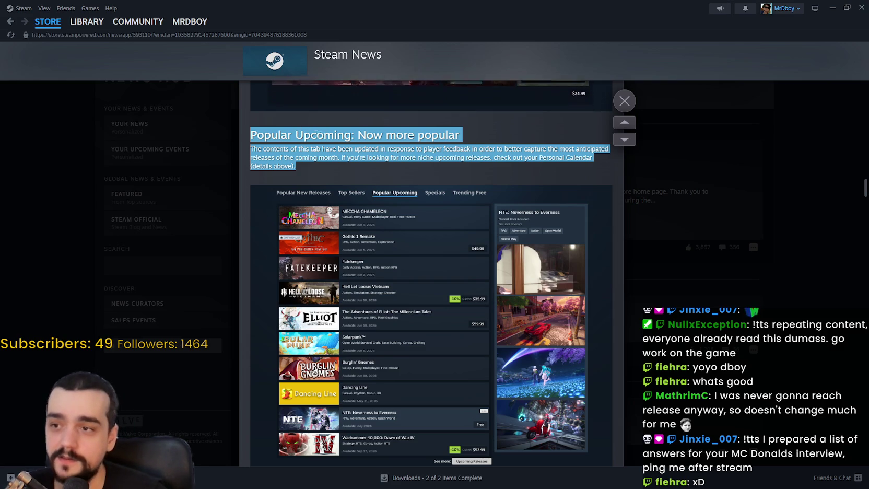
Clear the paragraph highlight and select only the phrase 'niche upcoming releases'.
{"action": "left_click", "coordinate": [465, 171]}
{"action": "left_click_drag", "start_coordinate": [491, 157], "coordinate": [417, 156]}
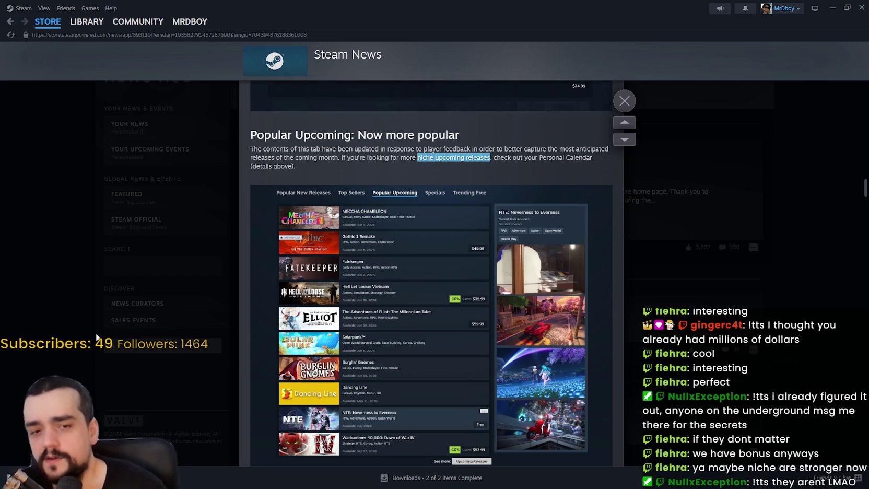
Scroll back to New Personalized Calendar, highlight its heading and paragraph, then clear the selection.
{"action": "scroll", "coordinate": [346, 350], "scroll_direction": "down", "scroll_amount": 6}
{"action": "scroll", "coordinate": [418, 350], "scroll_direction": "up", "scroll_amount": 12}
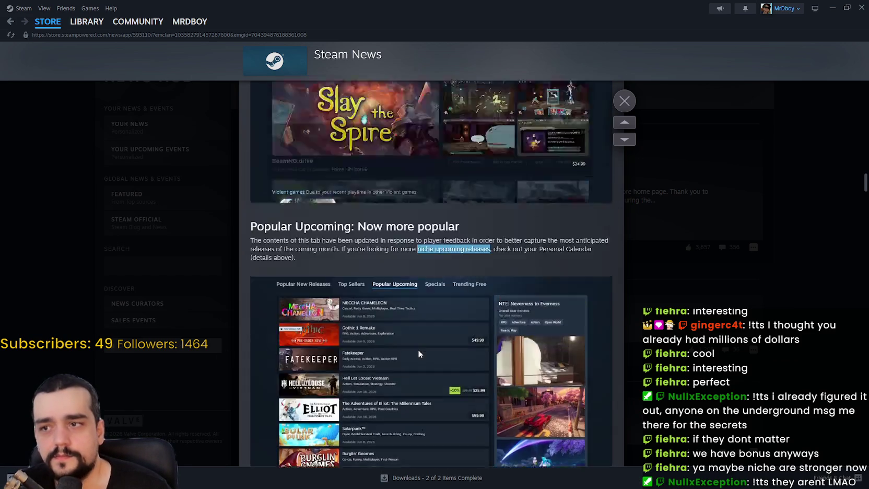
{"action": "scroll", "coordinate": [364, 213], "scroll_direction": "up", "scroll_amount": 8}
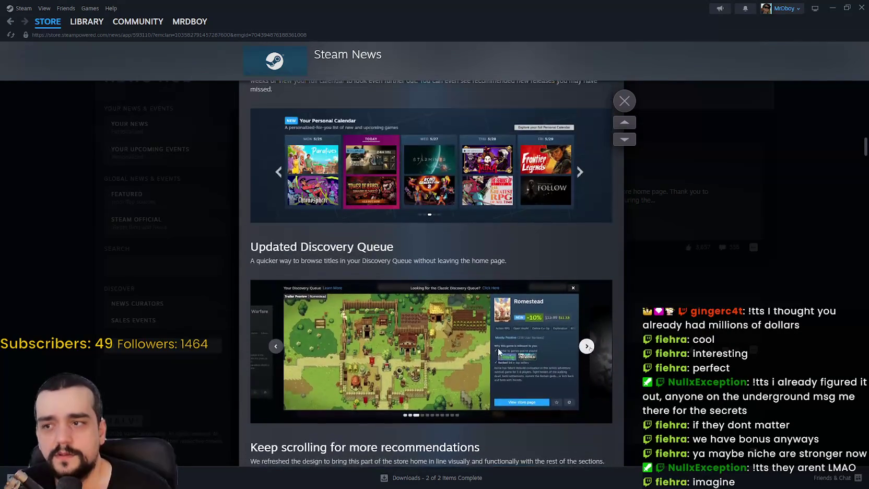
{"action": "scroll", "coordinate": [437, 325], "scroll_direction": "down", "scroll_amount": 3}
{"action": "mouse_move", "coordinate": [249, 181]}
{"action": "left_mouse_down"}
{"action": "mouse_move", "coordinate": [528, 246]}
{"action": "mouse_move", "coordinate": [564, 237]}
{"action": "left_mouse_up"}
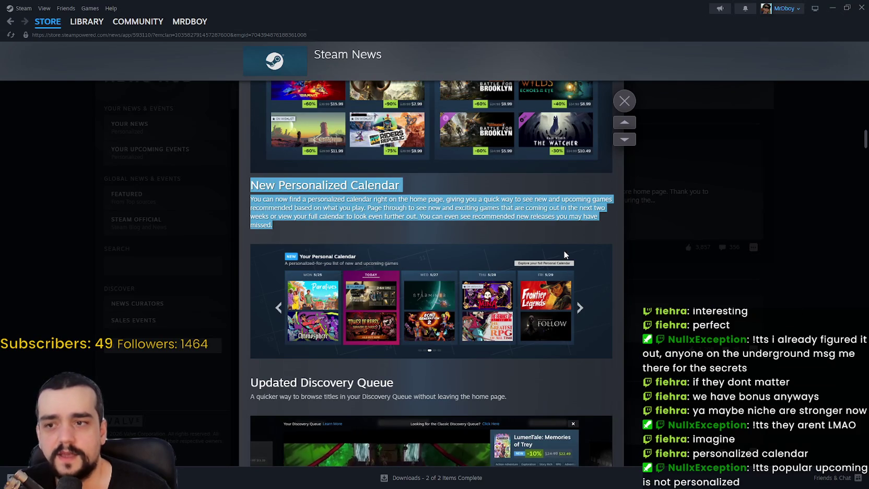
{"action": "scroll", "coordinate": [476, 370], "scroll_direction": "down", "scroll_amount": 1}
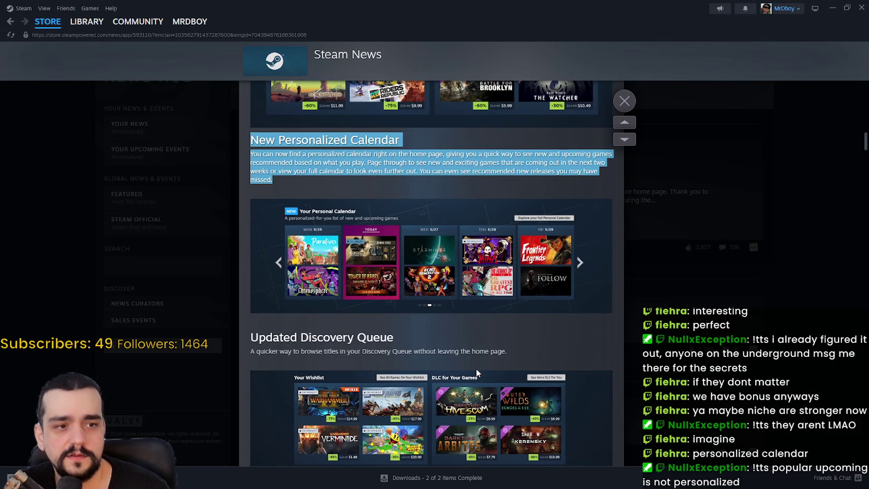
{"action": "scroll", "coordinate": [462, 328], "scroll_direction": "up", "scroll_amount": 1}
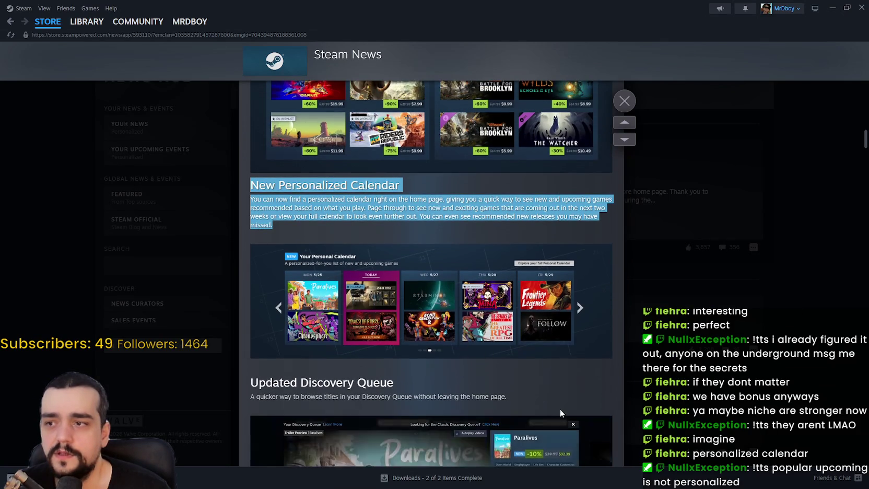
{"action": "scroll", "coordinate": [562, 323], "scroll_direction": "down", "scroll_amount": 1}
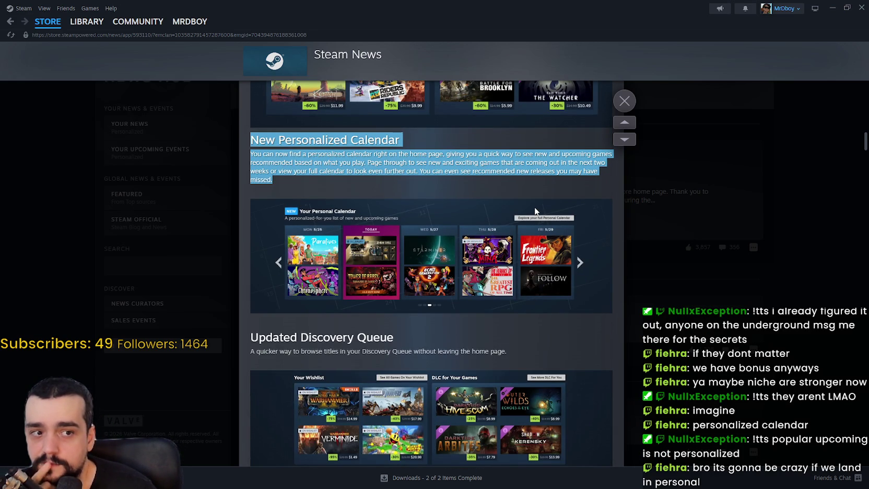
{"action": "left_click", "coordinate": [443, 176]}
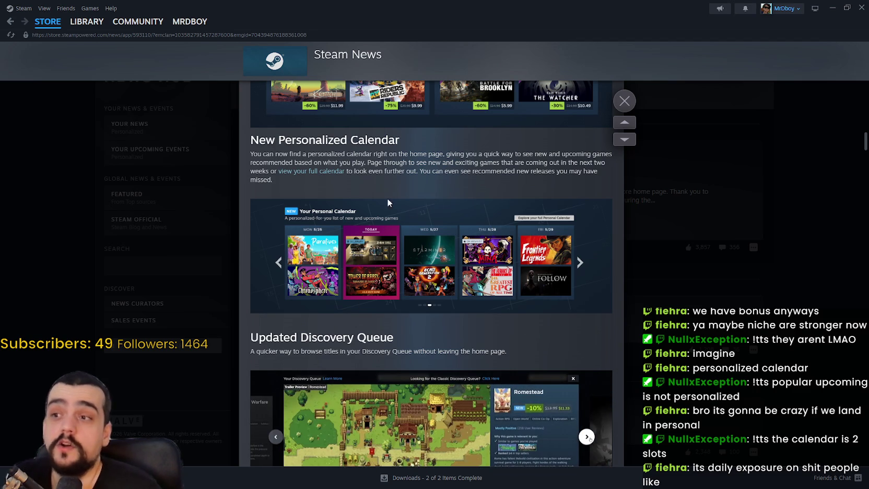
Highlight calendar sentences in turn: upcoming games, 'recommended based on what you play', missed new releases.
{"action": "mouse_move", "coordinate": [249, 154]}
{"action": "left_mouse_down"}
{"action": "mouse_move", "coordinate": [384, 162]}
{"action": "mouse_move", "coordinate": [572, 154]}
{"action": "mouse_move", "coordinate": [606, 165]}
{"action": "mouse_move", "coordinate": [523, 155]}
{"action": "mouse_move", "coordinate": [605, 163]}
{"action": "mouse_move", "coordinate": [607, 174]}
{"action": "left_mouse_up"}
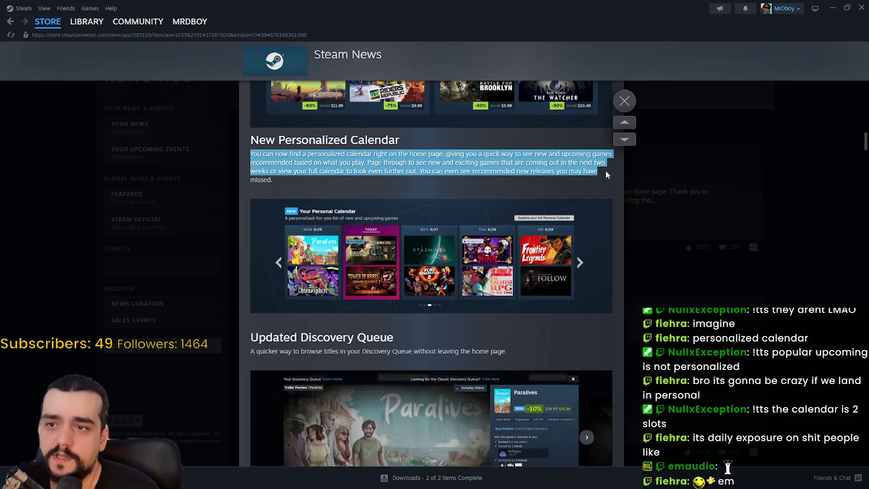
{"action": "left_click", "coordinate": [538, 154]}
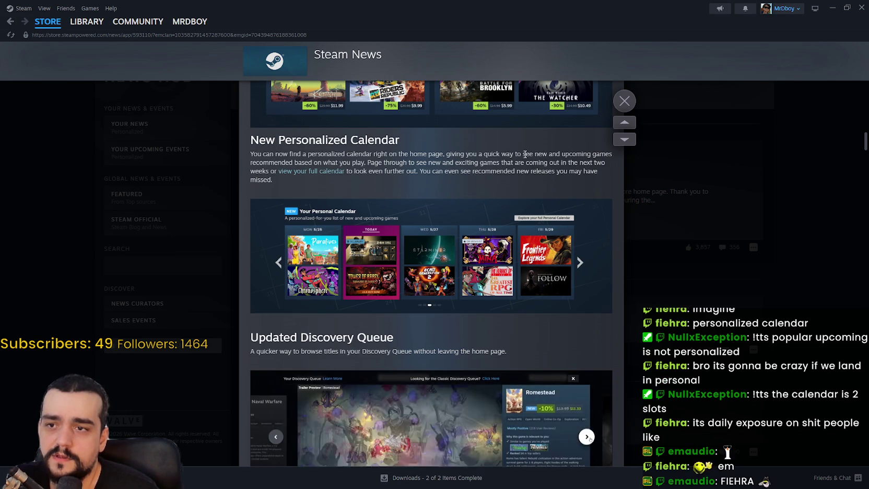
{"action": "left_click_drag", "start_coordinate": [525, 154], "coordinate": [612, 155]}
{"action": "double_click", "coordinate": [285, 162]}
{"action": "mouse_move", "coordinate": [285, 162]}
{"action": "left_mouse_down"}
{"action": "mouse_move", "coordinate": [459, 154]}
{"action": "mouse_move", "coordinate": [605, 162]}
{"action": "left_mouse_up"}
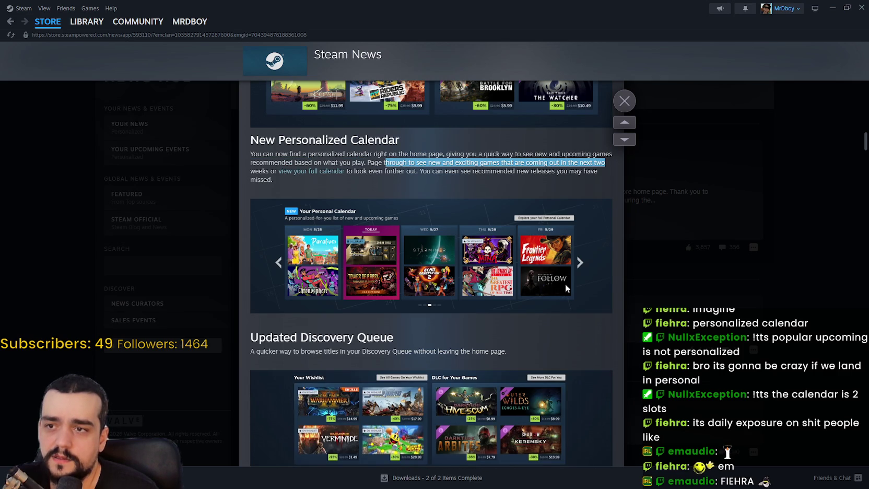
{"action": "left_click", "coordinate": [397, 172]}
{"action": "mouse_move", "coordinate": [427, 171]}
{"action": "left_mouse_down"}
{"action": "mouse_move", "coordinate": [564, 163]}
{"action": "mouse_move", "coordinate": [581, 181]}
{"action": "left_mouse_up"}
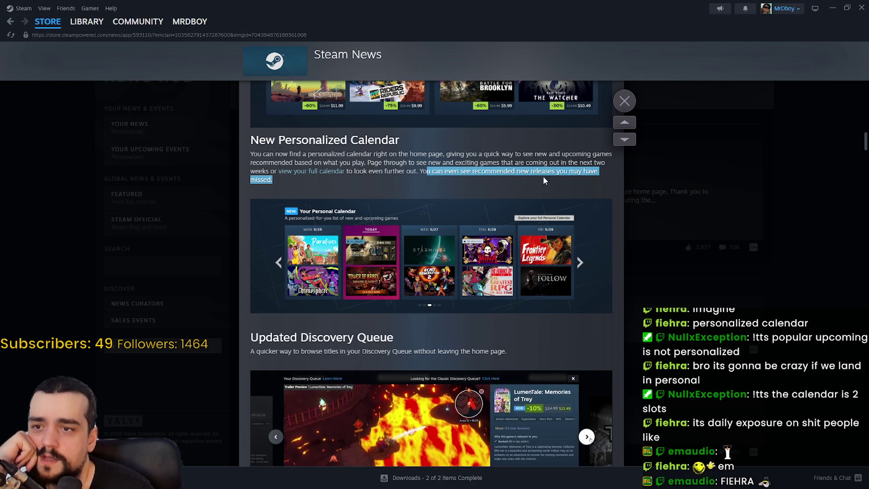
{"action": "left_click", "coordinate": [291, 187]}
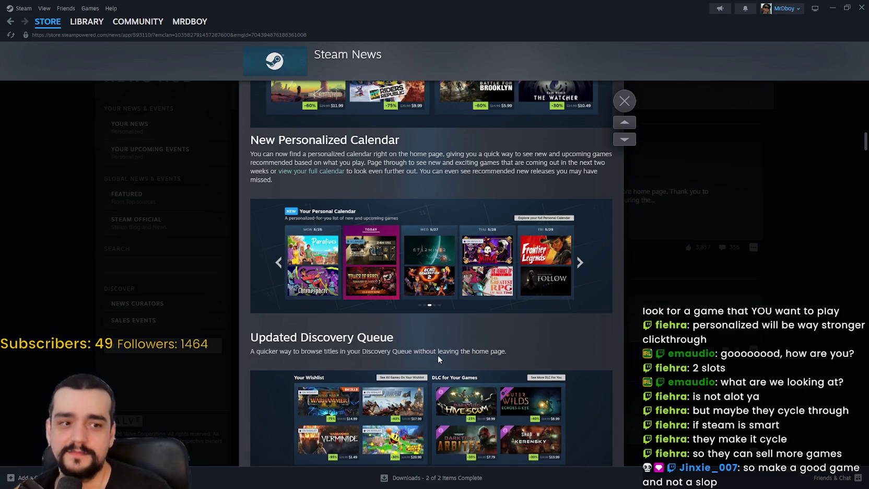
Scroll down and highlight the Popular Upcoming heading and description.
{"action": "scroll", "coordinate": [410, 375], "scroll_direction": "down", "scroll_amount": 10}
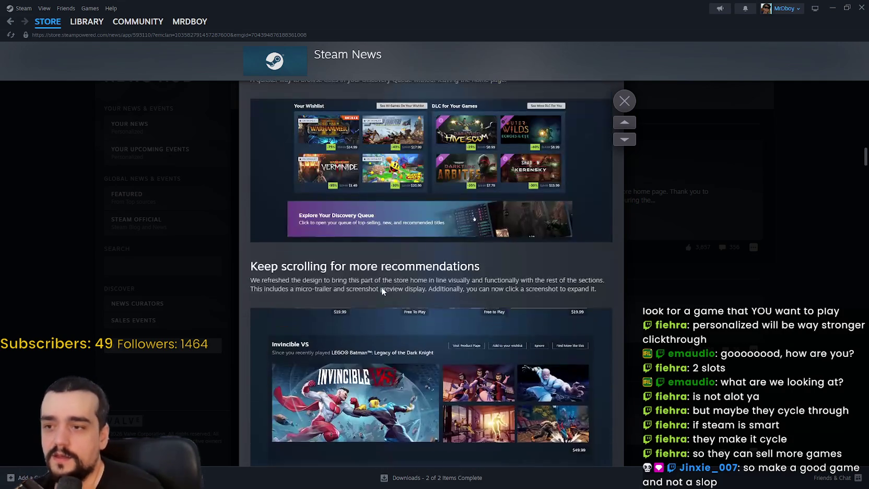
{"action": "scroll", "coordinate": [382, 286], "scroll_direction": "down", "scroll_amount": 8}
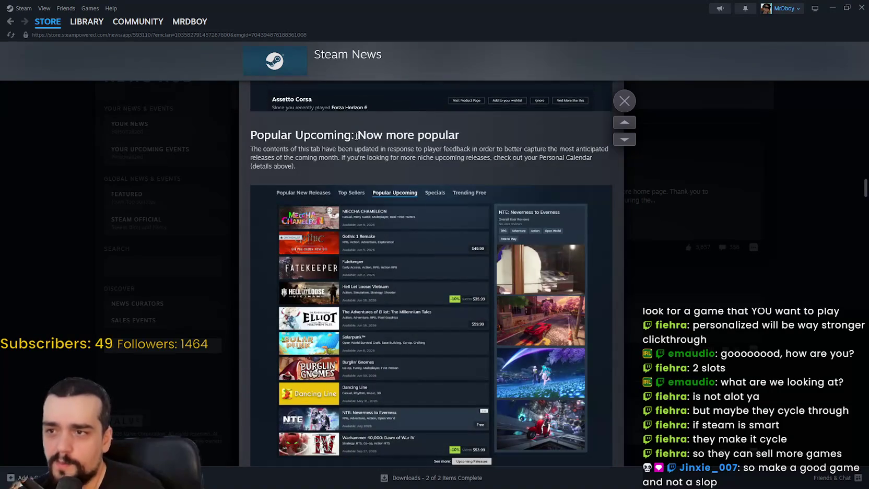
{"action": "left_click_drag", "start_coordinate": [264, 135], "coordinate": [372, 158]}
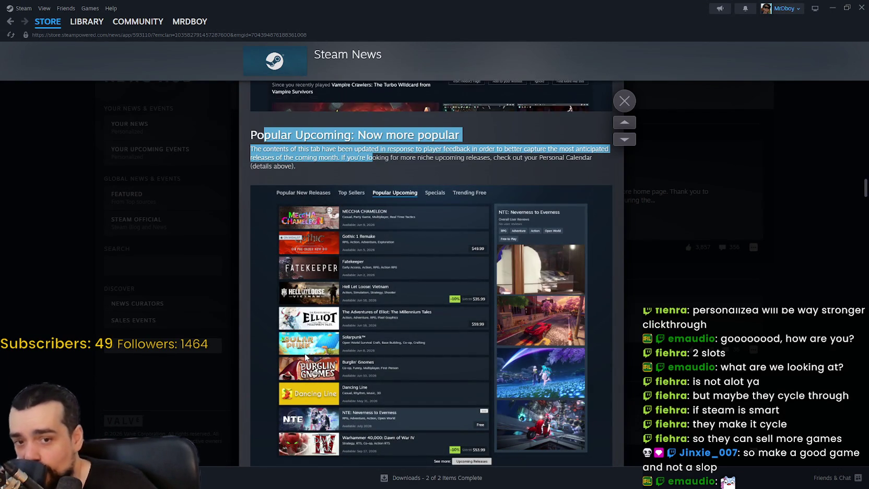
{"action": "scroll", "coordinate": [368, 387], "scroll_direction": "up", "scroll_amount": 5}
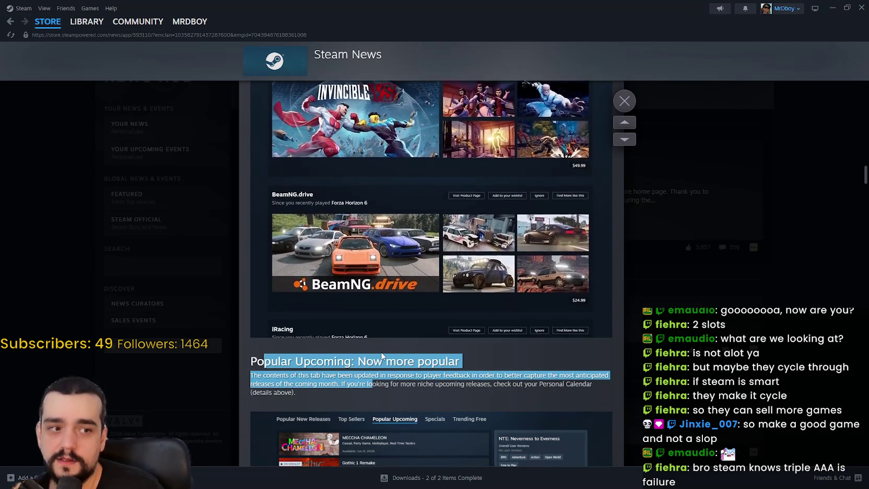
{"action": "scroll", "coordinate": [382, 356], "scroll_direction": "up", "scroll_amount": 15}
{"action": "scroll", "coordinate": [380, 350], "scroll_direction": "down", "scroll_amount": 1}
{"action": "mouse_move", "coordinate": [251, 136]}
{"action": "left_mouse_down"}
{"action": "mouse_move", "coordinate": [651, 177]}
{"action": "mouse_move", "coordinate": [597, 248]}
{"action": "mouse_move", "coordinate": [608, 296]}
{"action": "left_mouse_up"}
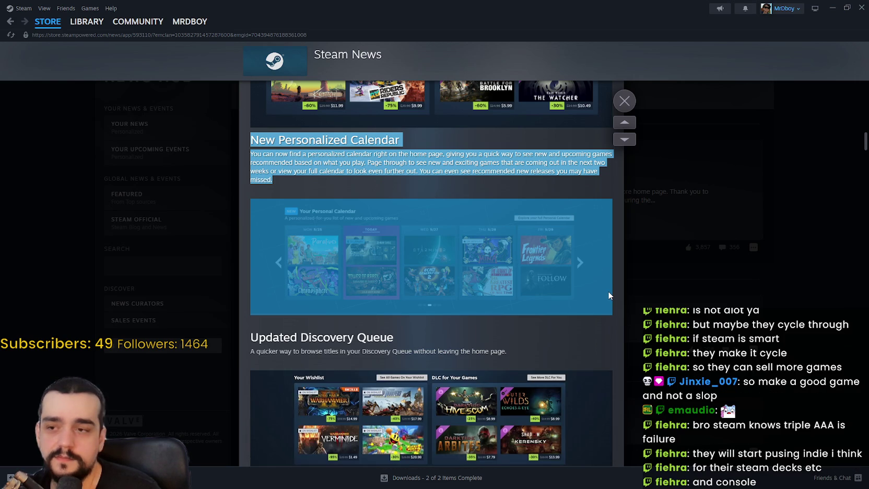
{"action": "left_click", "coordinate": [608, 295]}
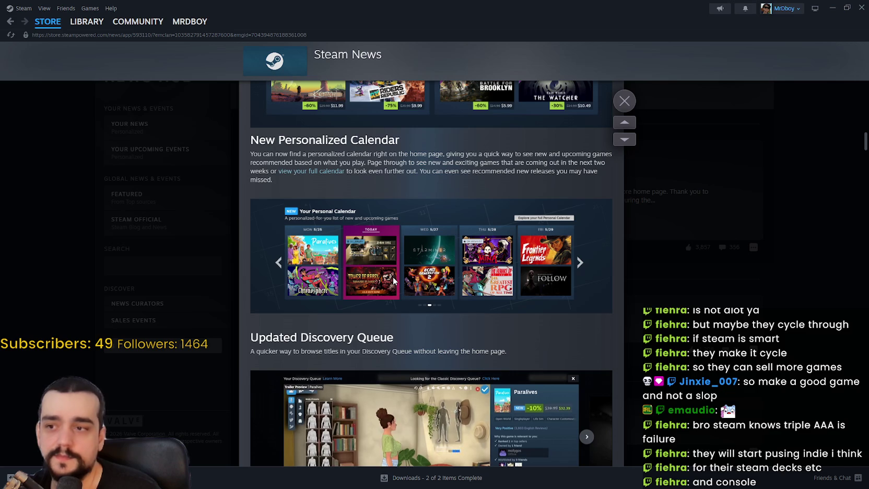
{"action": "scroll", "coordinate": [392, 277], "scroll_direction": "down", "scroll_amount": 8}
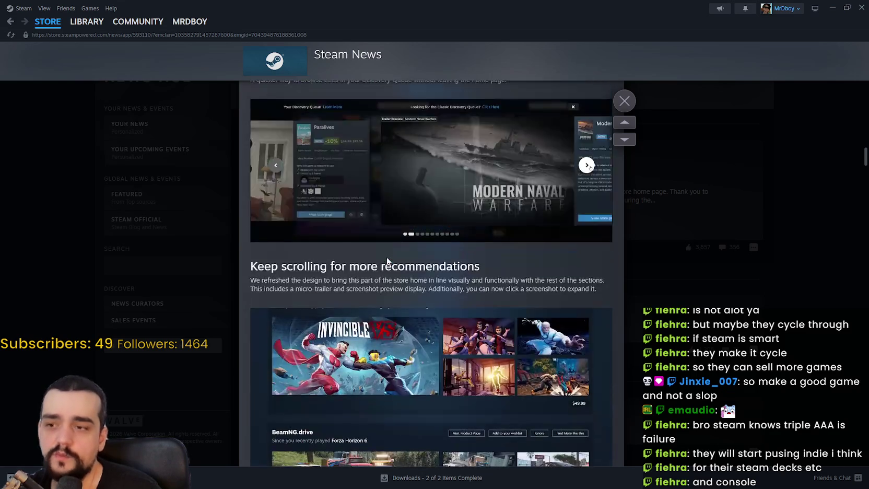
{"action": "scroll", "coordinate": [387, 256], "scroll_direction": "down", "scroll_amount": 10}
{"action": "left_click_drag", "start_coordinate": [239, 173], "coordinate": [654, 210]}
{"action": "left_click", "coordinate": [654, 210]}
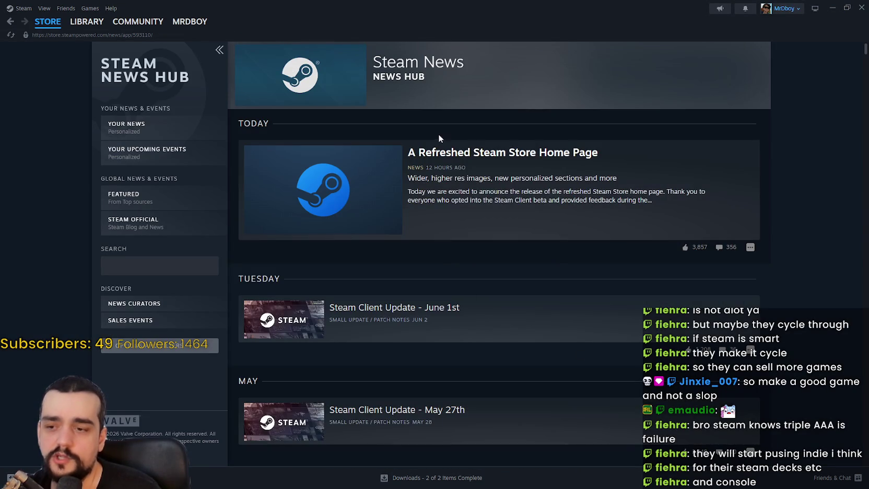
Open 'A Refreshed Steam Store Home Page' from the News Hub and scroll into the article.
{"action": "left_click", "coordinate": [323, 179]}
{"action": "scroll", "coordinate": [444, 348], "scroll_direction": "down", "scroll_amount": 10}
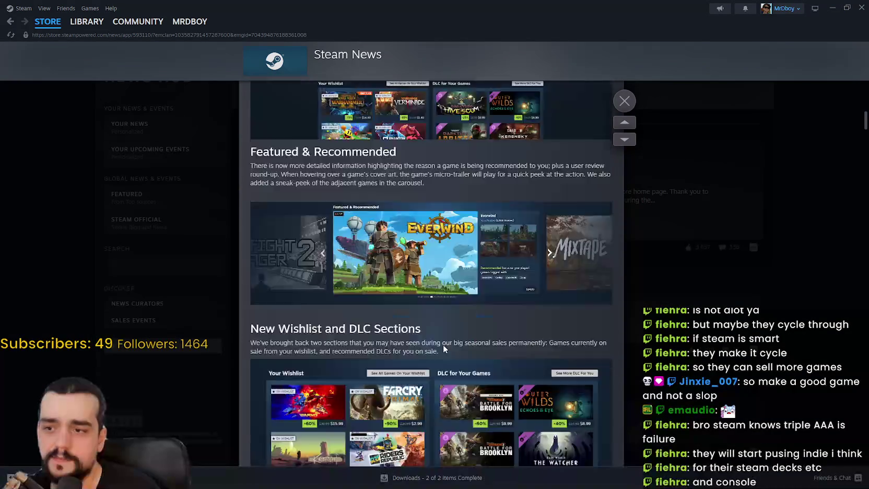
{"action": "scroll", "coordinate": [443, 344], "scroll_direction": "down", "scroll_amount": 15}
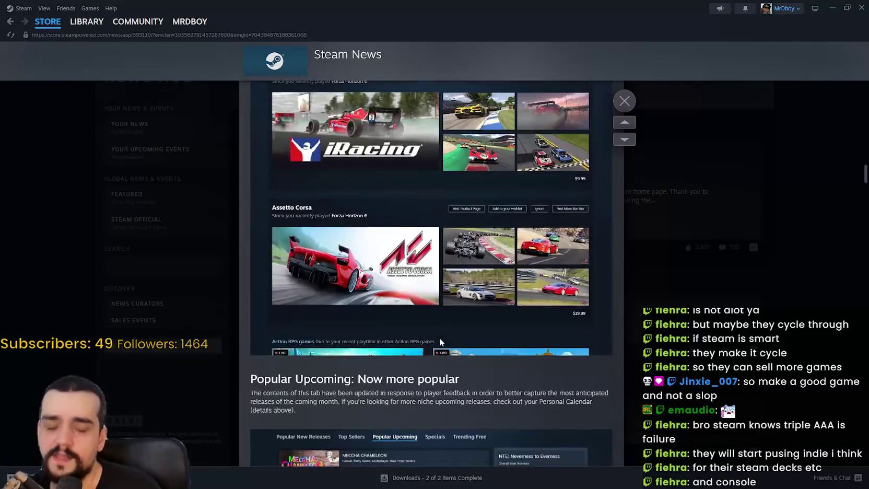
{"action": "scroll", "coordinate": [438, 339], "scroll_direction": "down", "scroll_amount": 3}
{"action": "scroll", "coordinate": [437, 339], "scroll_direction": "up", "scroll_amount": 5}
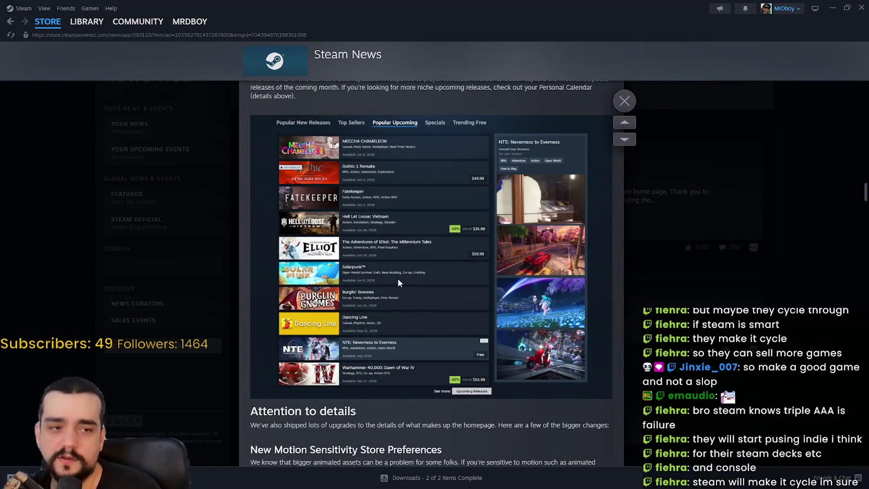
{"action": "scroll", "coordinate": [399, 283], "scroll_direction": "down", "scroll_amount": 4}
{"action": "scroll", "coordinate": [398, 283], "scroll_direction": "up", "scroll_amount": 5}
{"action": "scroll", "coordinate": [483, 370], "scroll_direction": "down", "scroll_amount": 10}
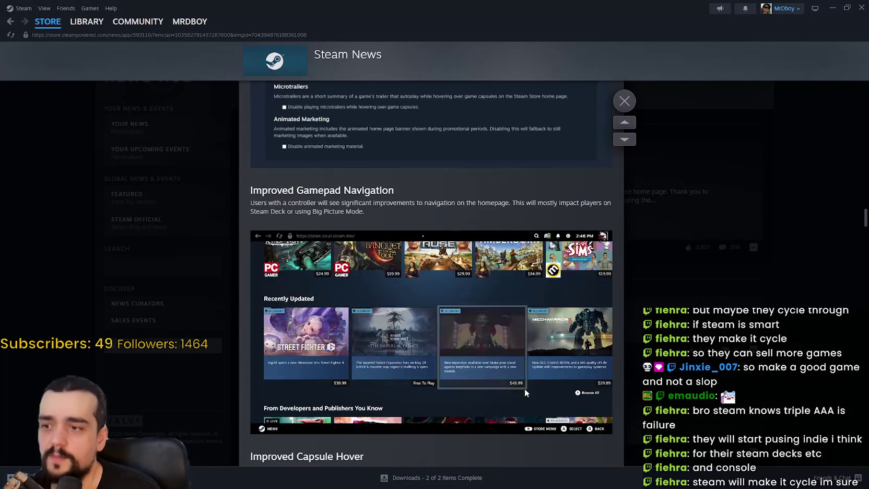
{"action": "scroll", "coordinate": [483, 370], "scroll_direction": "up", "scroll_amount": 4}
{"action": "scroll", "coordinate": [517, 386], "scroll_direction": "down", "scroll_amount": 10}
{"action": "scroll", "coordinate": [464, 369], "scroll_direction": "up", "scroll_amount": 10}
{"action": "scroll", "coordinate": [395, 301], "scroll_direction": "down", "scroll_amount": 2}
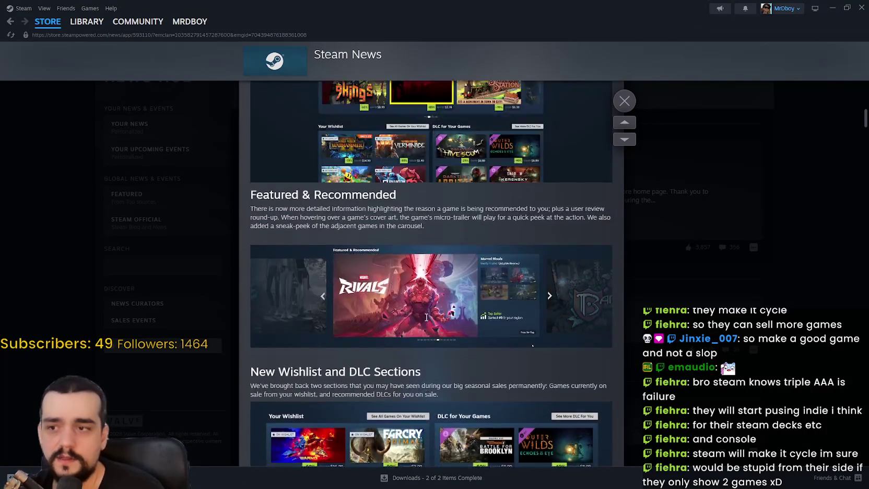
Scroll to the New Wishlist and DLC Sections and highlight the New Personalized Calendar paragraph.
{"action": "scroll", "coordinate": [425, 319], "scroll_direction": "down", "scroll_amount": 3}
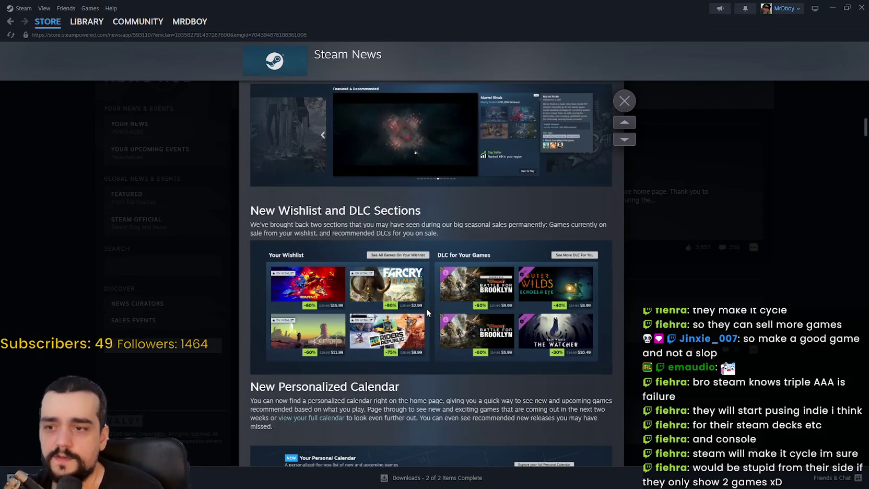
{"action": "scroll", "coordinate": [429, 313], "scroll_direction": "up", "scroll_amount": 5}
{"action": "scroll", "coordinate": [429, 312], "scroll_direction": "up", "scroll_amount": 5}
{"action": "scroll", "coordinate": [427, 310], "scroll_direction": "down", "scroll_amount": 12}
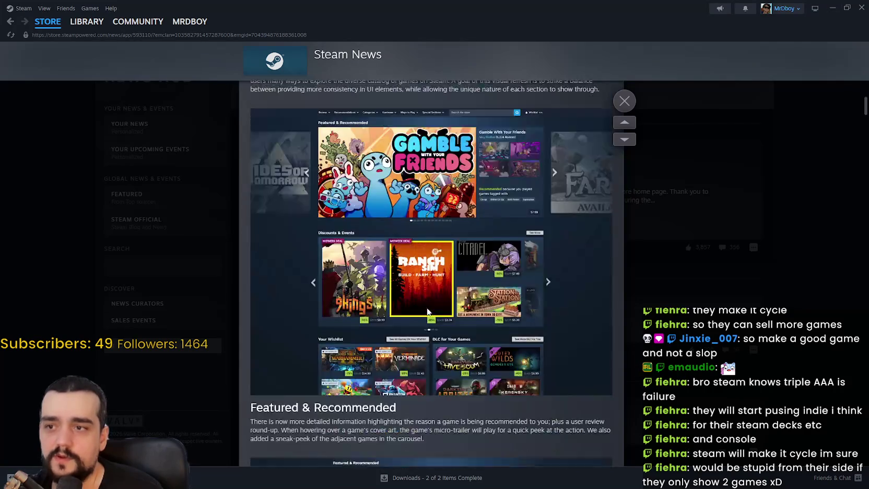
{"action": "scroll", "coordinate": [425, 308], "scroll_direction": "down", "scroll_amount": 10}
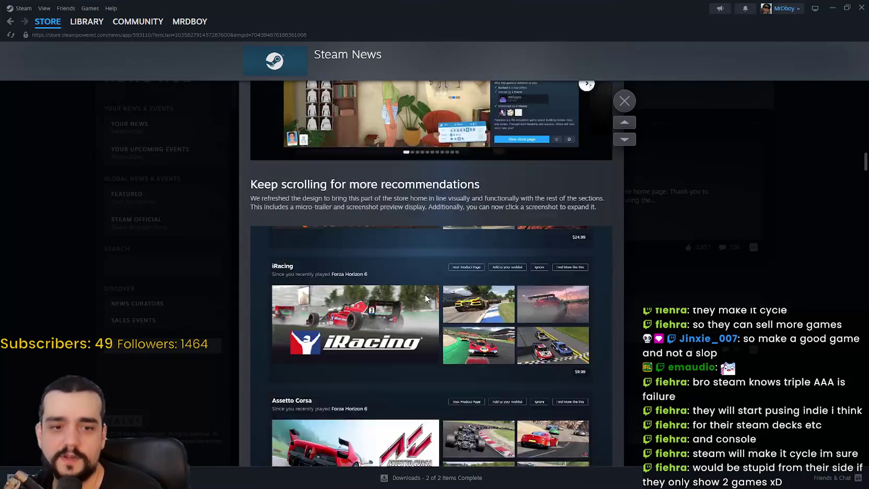
{"action": "scroll", "coordinate": [425, 294], "scroll_direction": "down", "scroll_amount": 3}
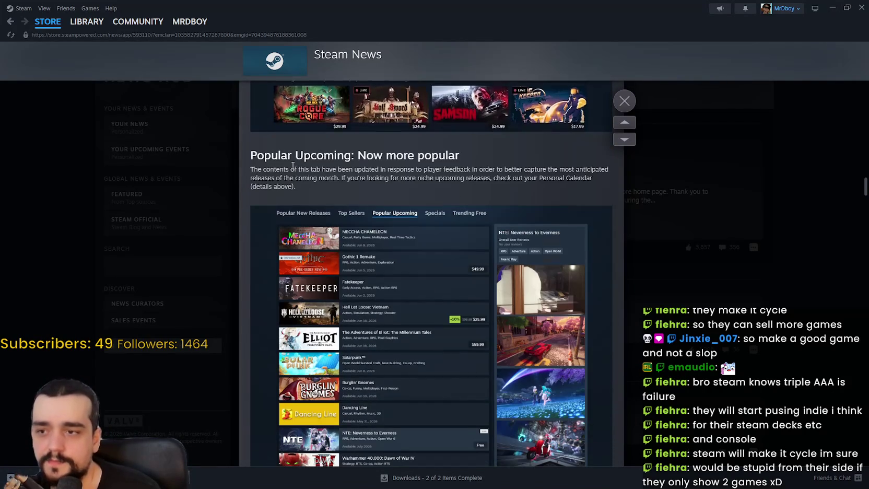
{"action": "scroll", "coordinate": [533, 405], "scroll_direction": "down", "scroll_amount": 4}
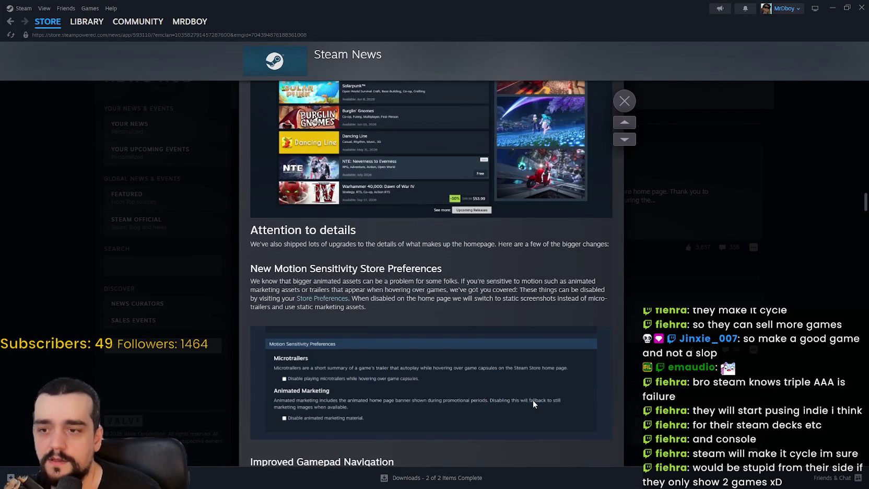
{"action": "scroll", "coordinate": [531, 397], "scroll_direction": "up", "scroll_amount": 11}
{"action": "scroll", "coordinate": [528, 391], "scroll_direction": "up", "scroll_amount": 10}
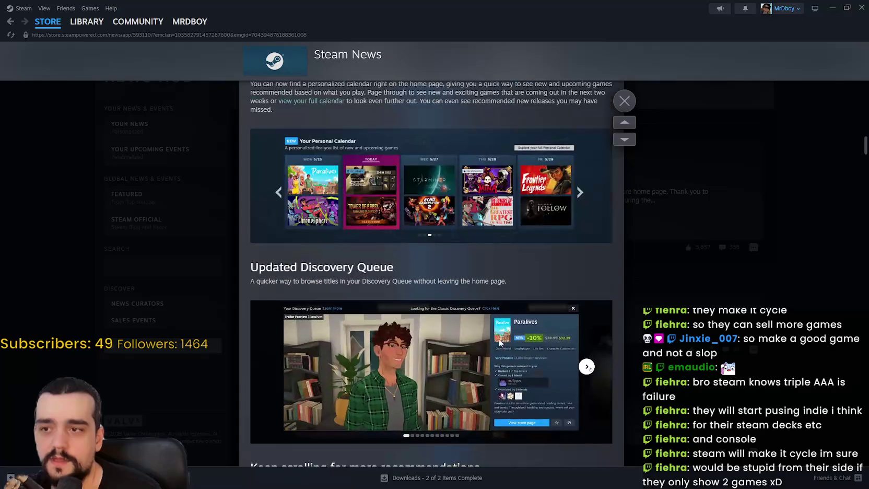
{"action": "left_click_drag", "start_coordinate": [228, 262], "coordinate": [274, 293]}
{"action": "scroll", "coordinate": [275, 331], "scroll_direction": "up", "scroll_amount": 6}
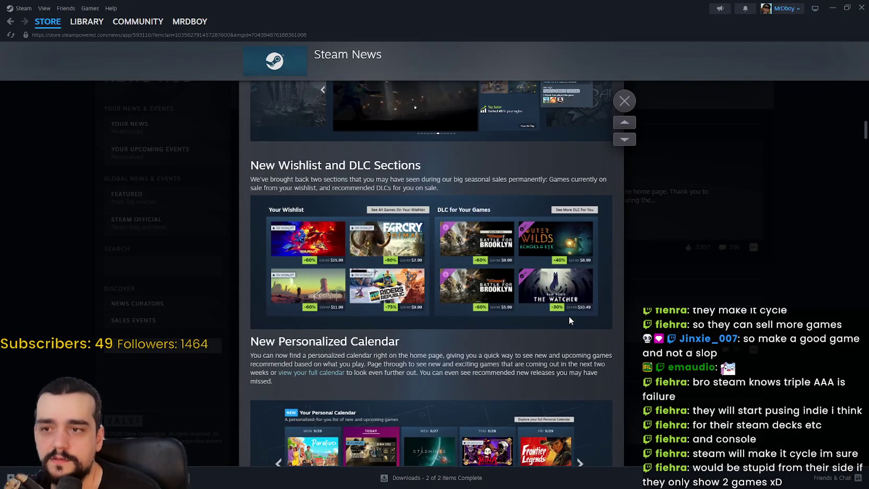
{"action": "left_click_drag", "start_coordinate": [258, 348], "coordinate": [649, 378]}
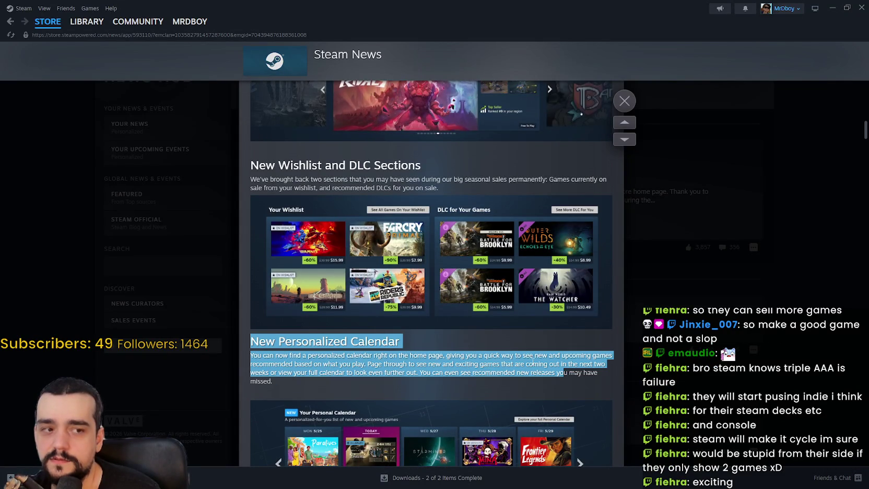
{"action": "left_click", "coordinate": [532, 360]}
{"action": "left_click_drag", "start_coordinate": [251, 342], "coordinate": [572, 385]}
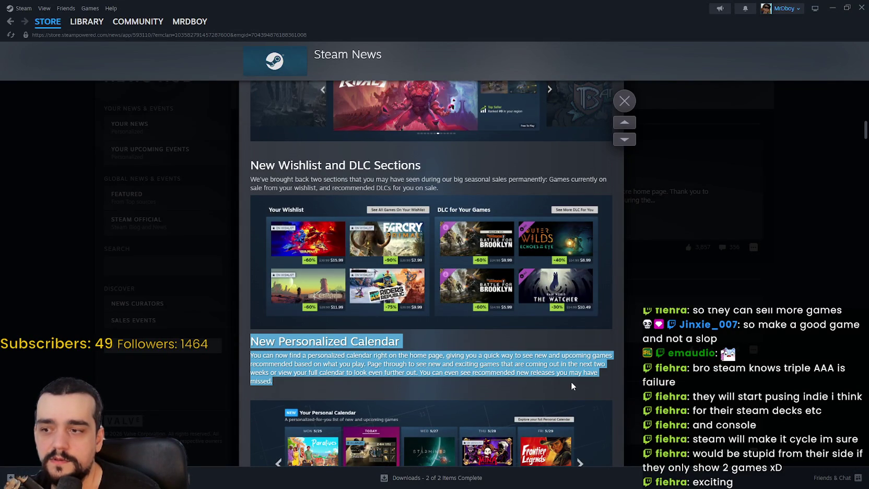
{"action": "scroll", "coordinate": [572, 385], "scroll_direction": "down", "scroll_amount": 5}
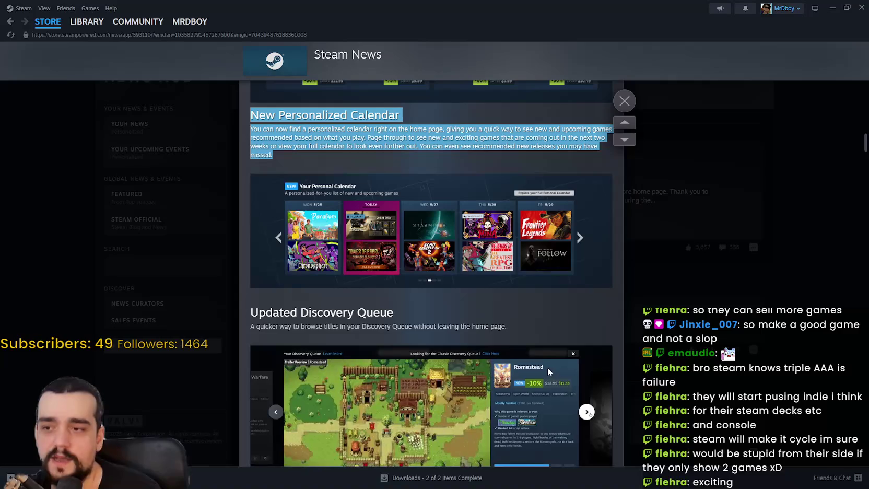
{"action": "scroll", "coordinate": [541, 358], "scroll_direction": "up", "scroll_amount": 1}
{"action": "scroll", "coordinate": [541, 358], "scroll_direction": "down", "scroll_amount": 1}
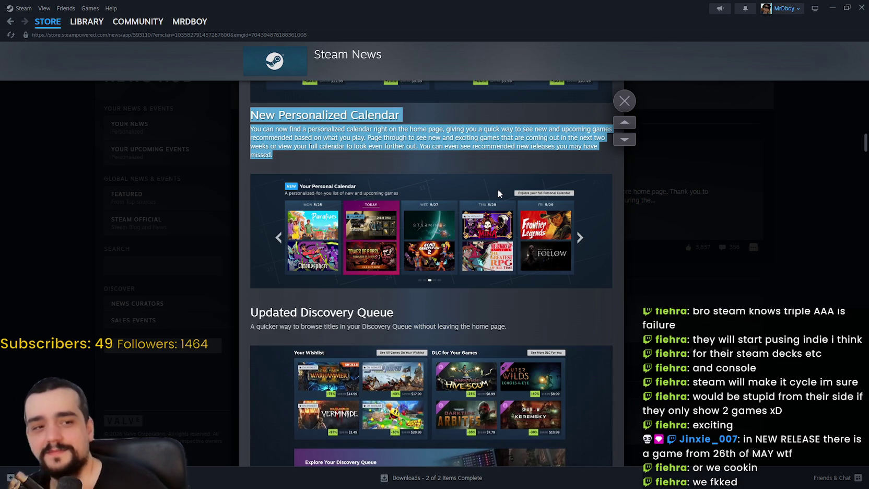
{"action": "scroll", "coordinate": [460, 222], "scroll_direction": "up", "scroll_amount": 2}
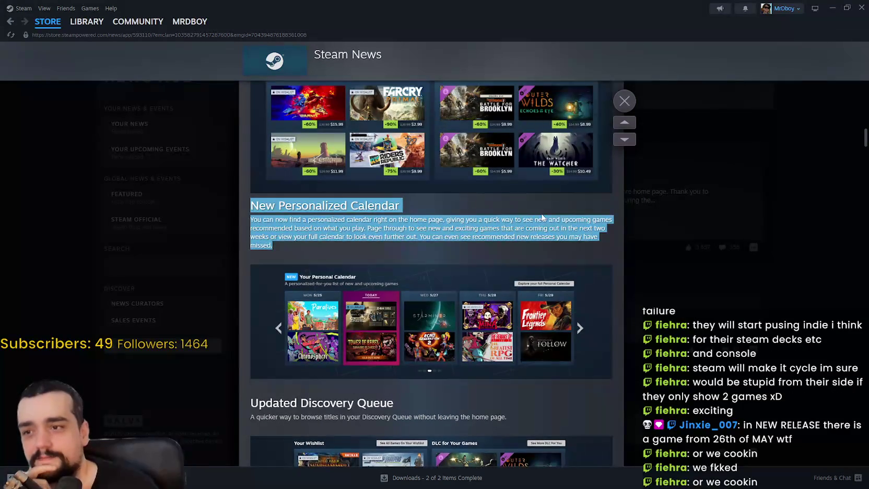
{"action": "left_click", "coordinate": [541, 214]}
{"action": "scroll", "coordinate": [488, 321], "scroll_direction": "up", "scroll_amount": 2}
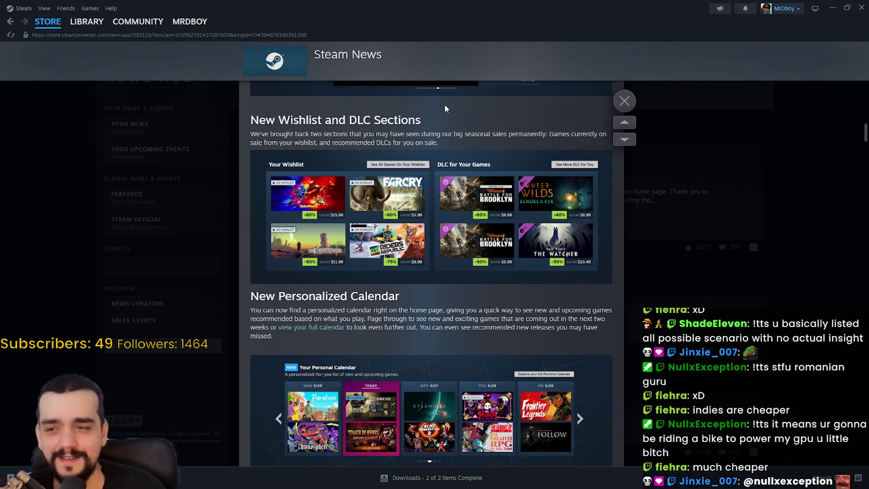
On the Store home page, advance the featured carousel to Alabaster Dawn, then back to Resident Evil Requiem.
{"action": "left_click", "coordinate": [58, 22]}
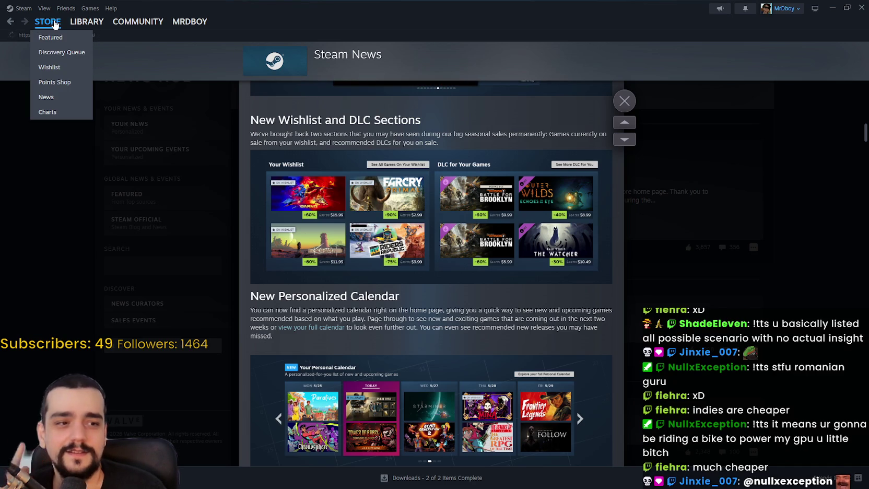
{"action": "scroll", "coordinate": [739, 175], "scroll_direction": "down", "scroll_amount": 1}
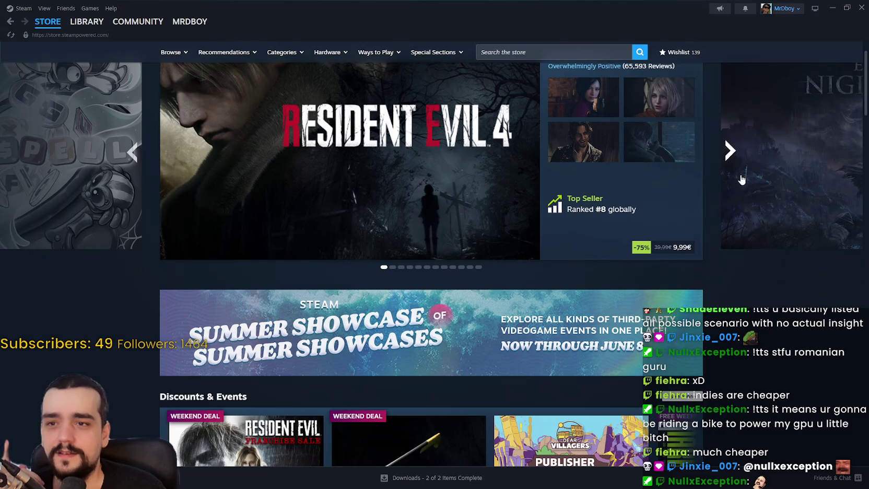
{"action": "scroll", "coordinate": [739, 197], "scroll_direction": "up", "scroll_amount": 1}
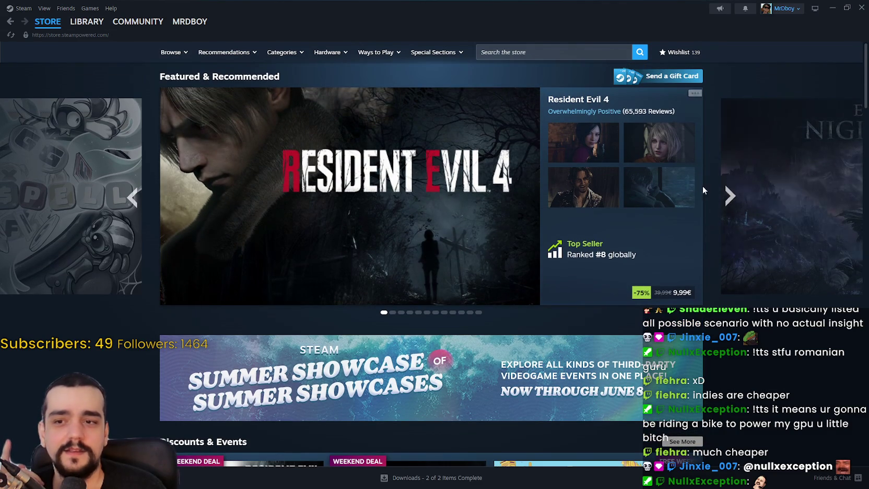
{"action": "left_click", "coordinate": [732, 197]}
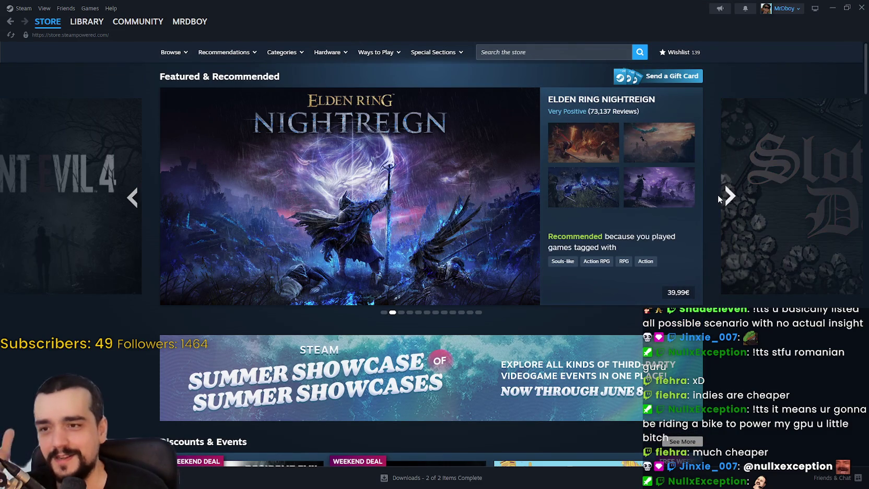
{"action": "left_click", "coordinate": [730, 197]}
{"action": "left_click", "coordinate": [730, 197]}
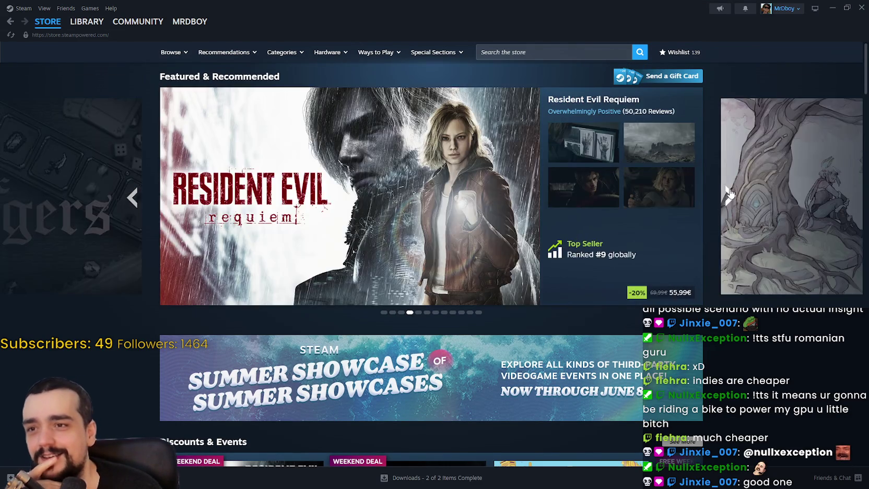
{"action": "left_click", "coordinate": [730, 196]}
{"action": "left_click", "coordinate": [132, 197]}
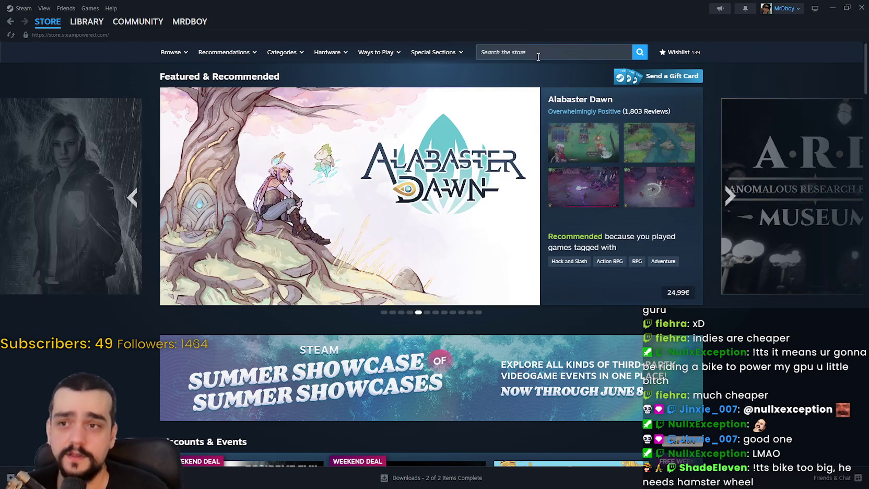
{"action": "left_click", "coordinate": [538, 56]}
Search the store for 'forza', open the Forza Horizon 6 page and view its third screenshot.
{"action": "type", "text": "forza"}
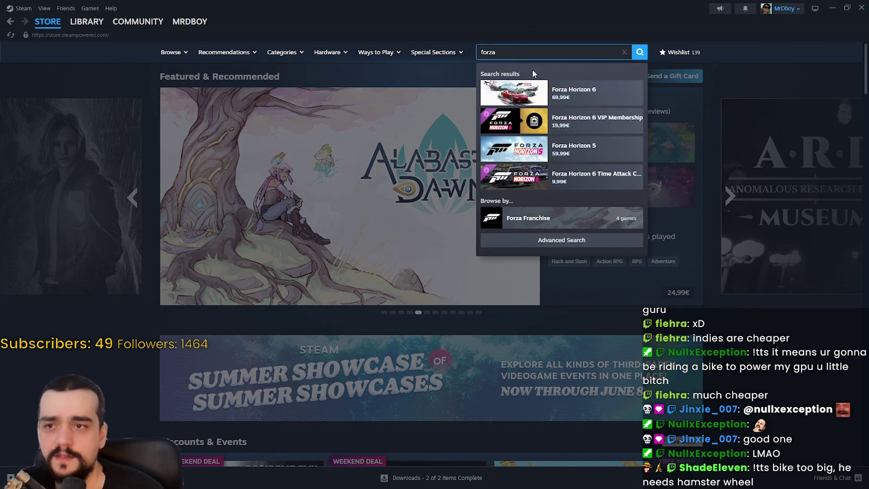
{"action": "left_click", "coordinate": [582, 93]}
{"action": "scroll", "coordinate": [451, 194], "scroll_direction": "down", "scroll_amount": 2}
{"action": "left_click", "coordinate": [280, 239]}
{"action": "scroll", "coordinate": [482, 281], "scroll_direction": "down", "scroll_amount": 3}
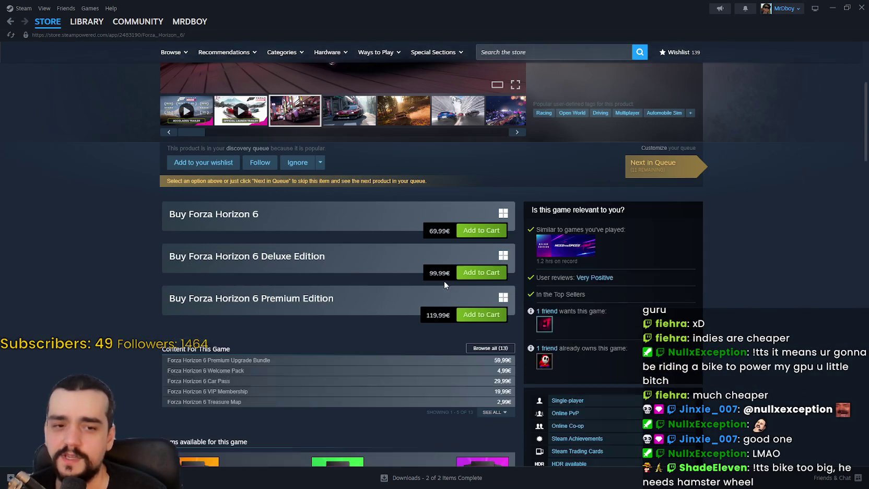
{"action": "scroll", "coordinate": [628, 224], "scroll_direction": "up", "scroll_amount": 5}
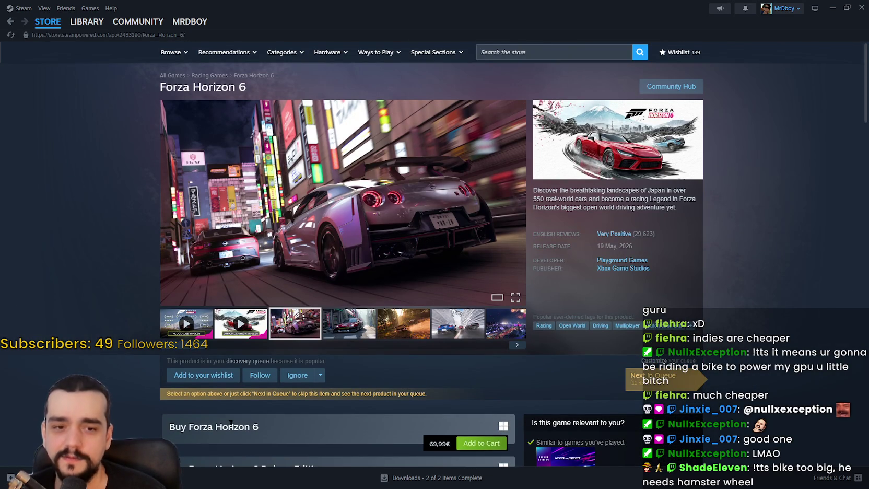
{"action": "scroll", "coordinate": [231, 424], "scroll_direction": "down", "scroll_amount": 7}
{"action": "scroll", "coordinate": [208, 432], "scroll_direction": "up", "scroll_amount": 6}
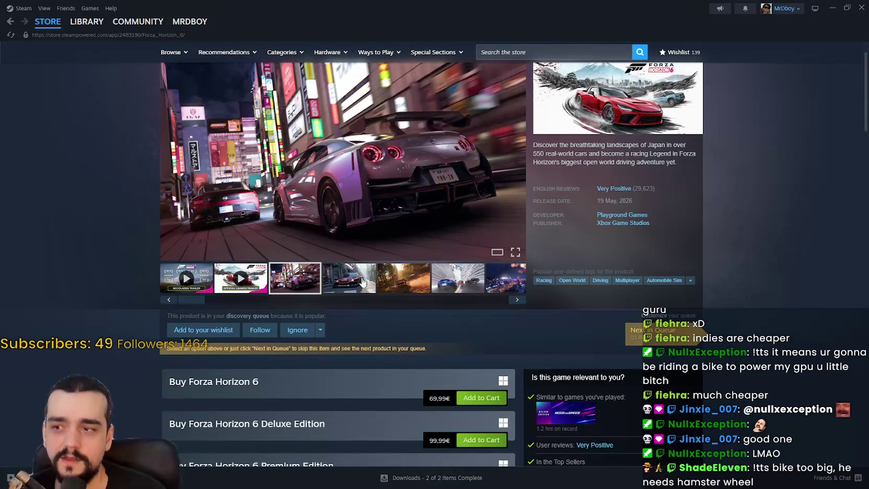
Browse Forza Horizon 6 screenshots: red car, snowy race, fireworks, blue cars, cherry-blossom Porsche.
{"action": "left_click", "coordinate": [350, 285]}
{"action": "left_click", "coordinate": [462, 282]}
{"action": "left_click", "coordinate": [498, 279]}
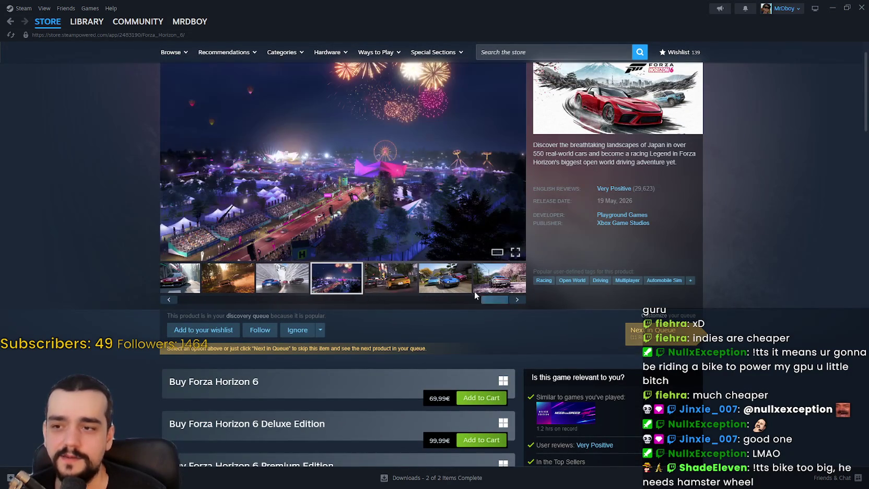
{"action": "left_click", "coordinate": [444, 280]}
{"action": "left_click", "coordinate": [499, 278]}
{"action": "scroll", "coordinate": [733, 157], "scroll_direction": "up", "scroll_amount": 1}
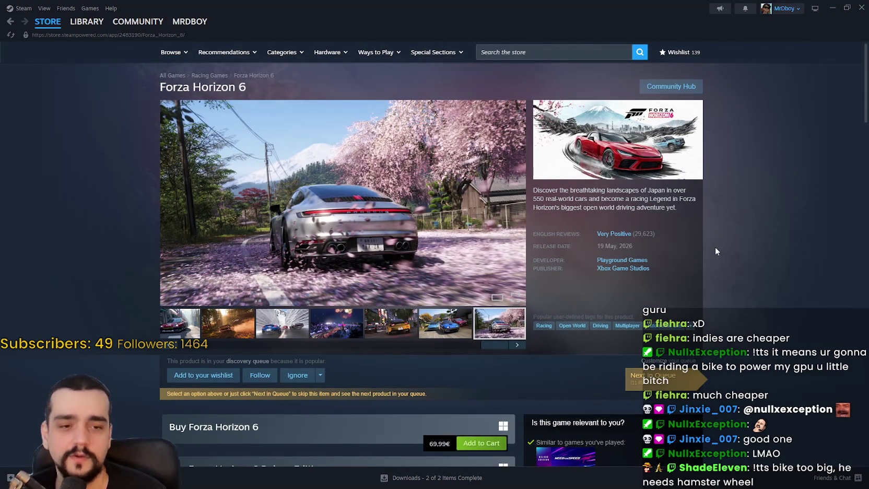
{"action": "scroll", "coordinate": [717, 247], "scroll_direction": "down", "scroll_amount": 4}
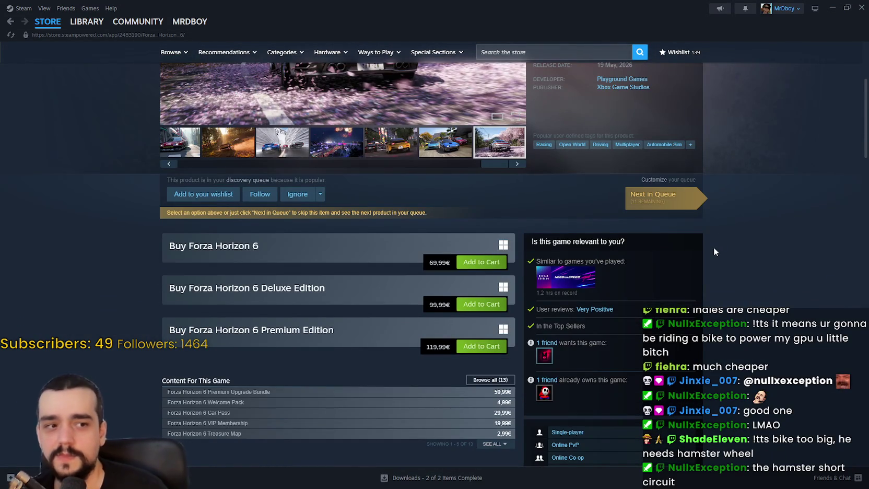
{"action": "scroll", "coordinate": [715, 252], "scroll_direction": "down", "scroll_amount": 3}
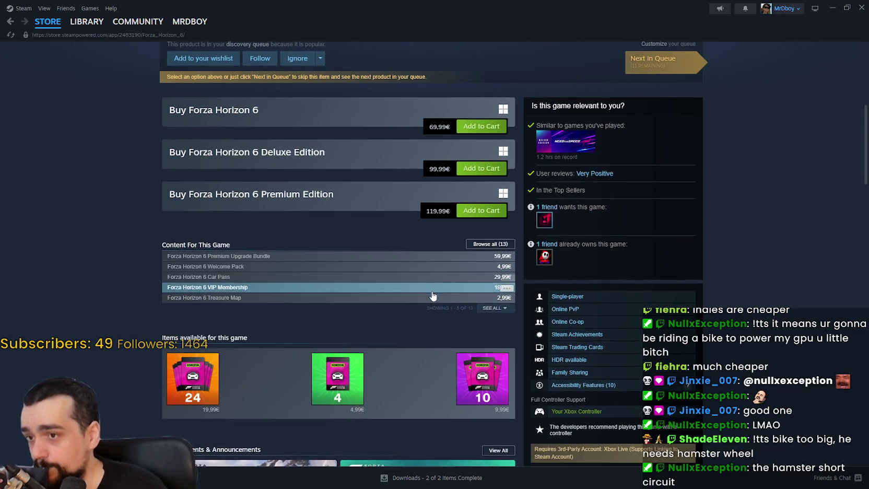
{"action": "scroll", "coordinate": [332, 287], "scroll_direction": "up", "scroll_amount": 2}
Select the Premium Edition title and its 119,99€ price, then return to the store home page.
{"action": "mouse_move", "coordinate": [186, 282]}
{"action": "left_mouse_down"}
{"action": "mouse_move", "coordinate": [169, 285]}
{"action": "mouse_move", "coordinate": [169, 201]}
{"action": "mouse_move", "coordinate": [516, 304]}
{"action": "mouse_move", "coordinate": [378, 289]}
{"action": "mouse_move", "coordinate": [169, 200]}
{"action": "mouse_move", "coordinate": [500, 304]}
{"action": "left_mouse_up"}
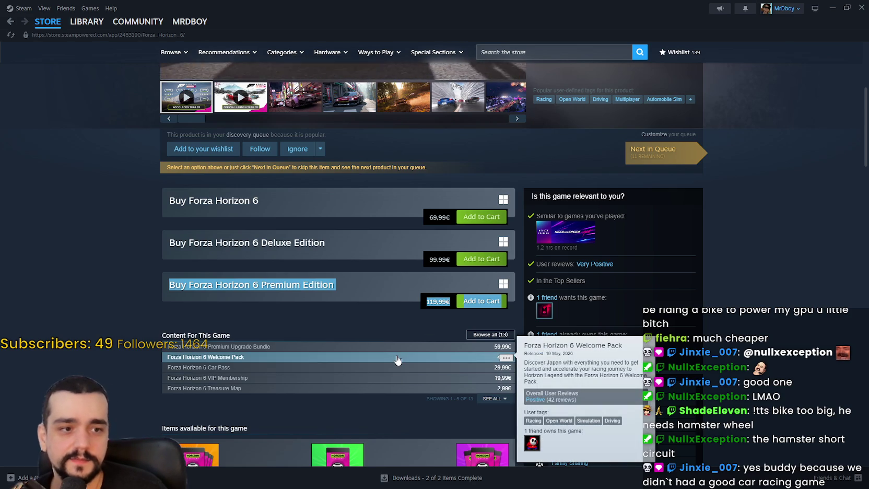
{"action": "scroll", "coordinate": [365, 342], "scroll_direction": "up", "scroll_amount": 3}
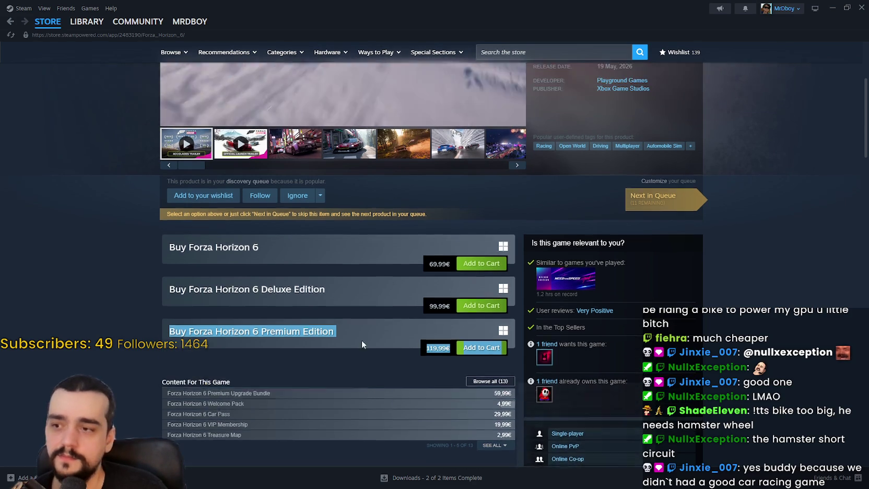
{"action": "left_click", "coordinate": [354, 248]}
{"action": "scroll", "coordinate": [354, 248], "scroll_direction": "down", "scroll_amount": 3}
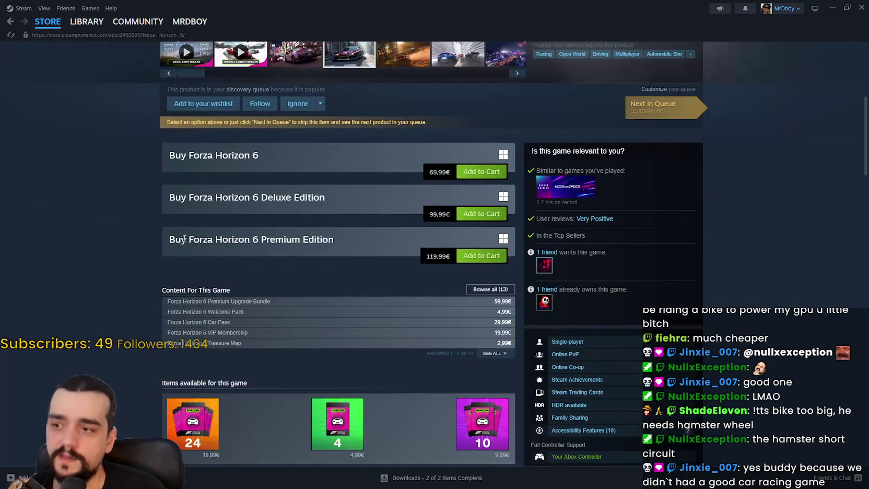
{"action": "mouse_move", "coordinate": [181, 238]}
{"action": "left_mouse_down"}
{"action": "mouse_move", "coordinate": [436, 261]}
{"action": "mouse_move", "coordinate": [172, 152]}
{"action": "mouse_move", "coordinate": [436, 264]}
{"action": "mouse_move", "coordinate": [434, 275]}
{"action": "left_mouse_up"}
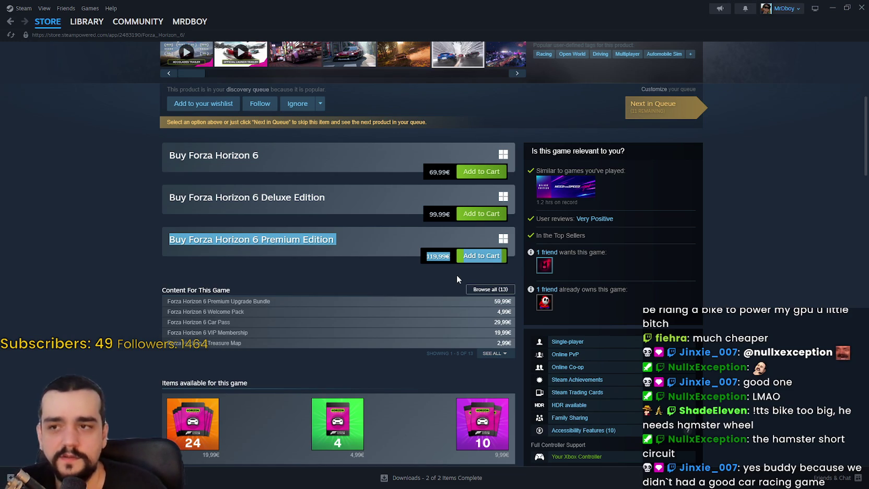
{"action": "scroll", "coordinate": [456, 274], "scroll_direction": "up", "scroll_amount": 5}
{"action": "scroll", "coordinate": [568, 73], "scroll_direction": "down", "scroll_amount": 1}
{"action": "scroll", "coordinate": [568, 73], "scroll_direction": "up", "scroll_amount": 1}
{"action": "left_click", "coordinate": [48, 21]}
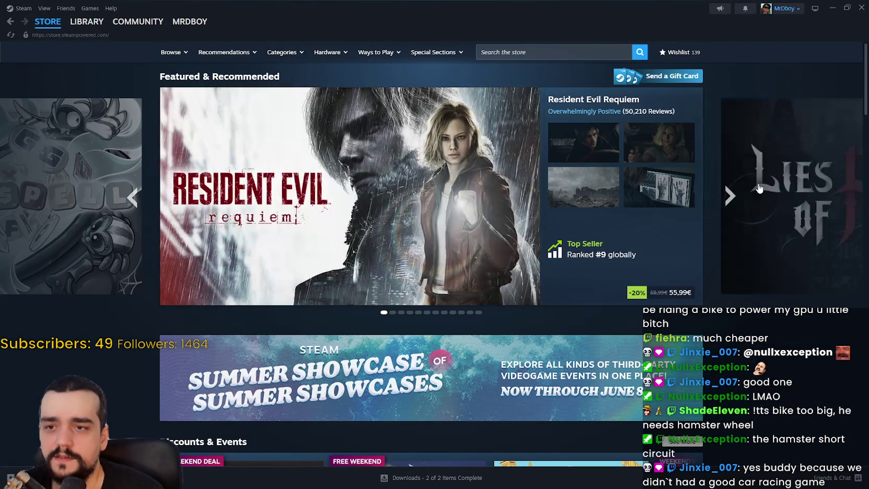
Step the featured carousel past Soulmask, Clair Obscur and Paralives to Nioh 3 at 56,79€.
{"action": "left_click", "coordinate": [729, 196]}
{"action": "left_click", "coordinate": [729, 195]}
{"action": "left_click", "coordinate": [730, 196]}
{"action": "left_click", "coordinate": [730, 196]}
{"action": "left_click", "coordinate": [730, 196]}
{"action": "left_click", "coordinate": [730, 196]}
{"action": "left_click", "coordinate": [730, 196]}
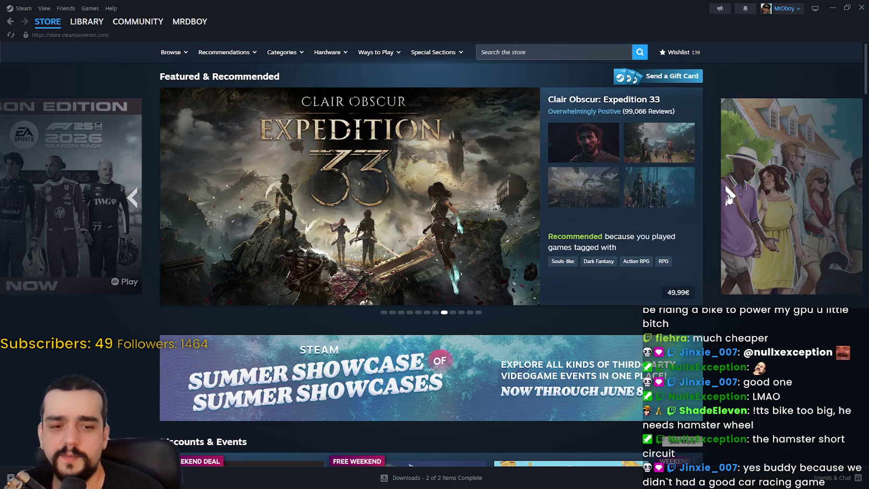
{"action": "left_click", "coordinate": [730, 196]}
{"action": "left_click", "coordinate": [730, 196]}
{"action": "left_click", "coordinate": [729, 196]}
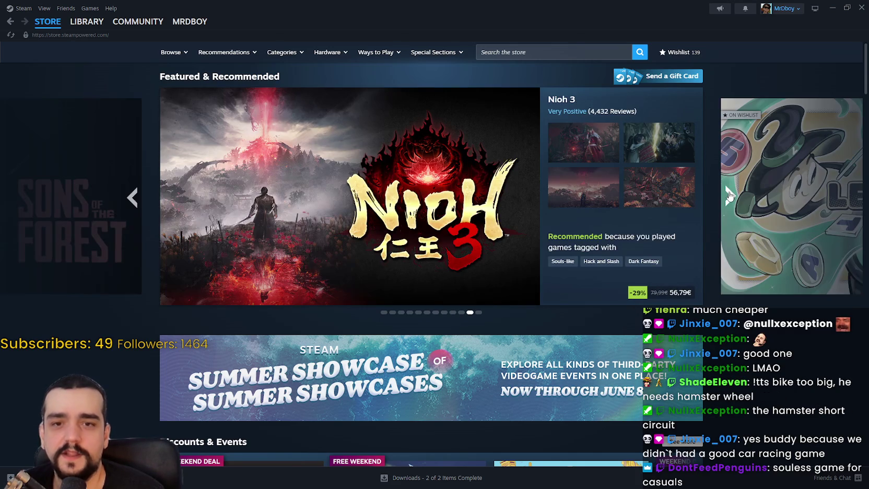
Page the Discounts & Events deals forward through three pages, then back to the first.
{"action": "scroll", "coordinate": [757, 314], "scroll_direction": "down", "scroll_amount": 10}
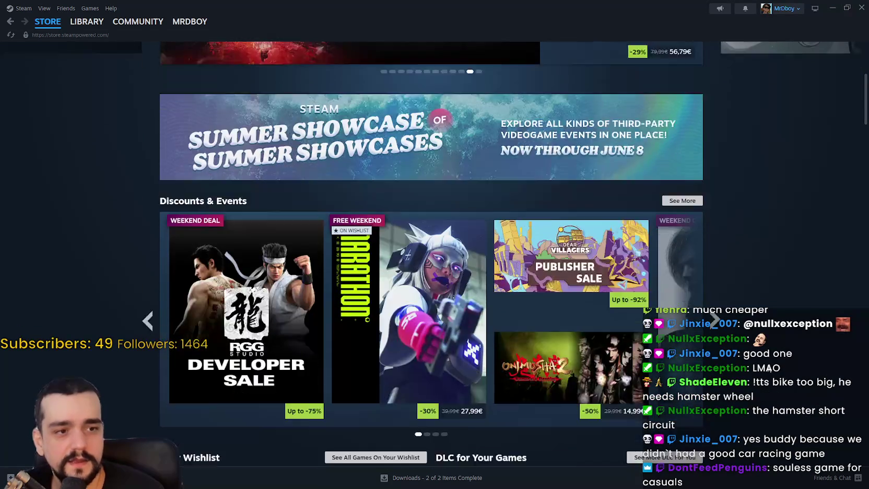
{"action": "scroll", "coordinate": [763, 354], "scroll_direction": "up", "scroll_amount": 5}
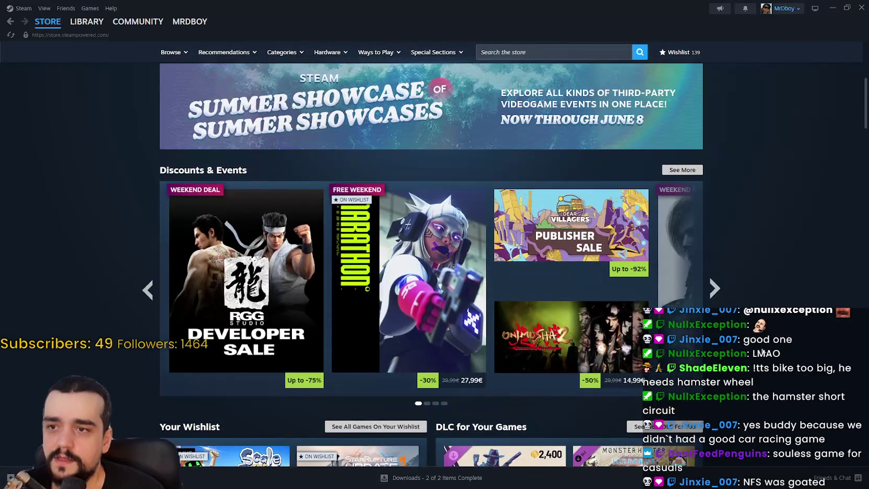
{"action": "scroll", "coordinate": [763, 353], "scroll_direction": "down", "scroll_amount": 4}
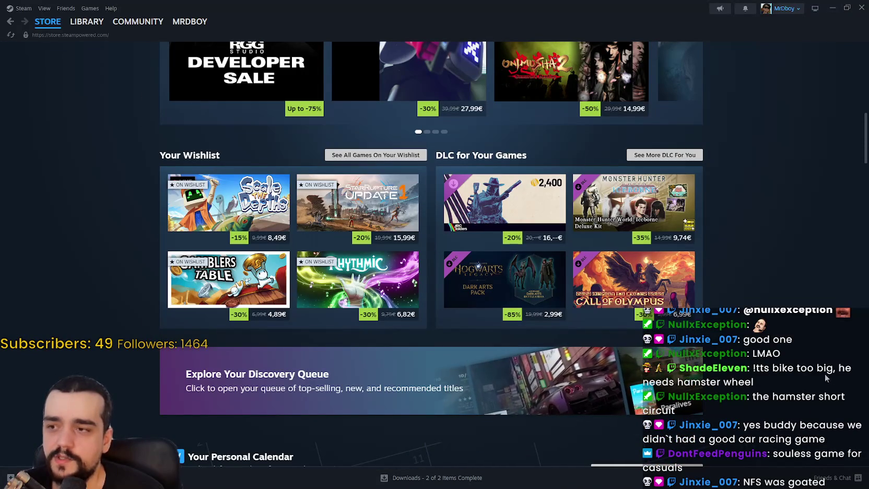
{"action": "scroll", "coordinate": [824, 369], "scroll_direction": "down", "scroll_amount": 2}
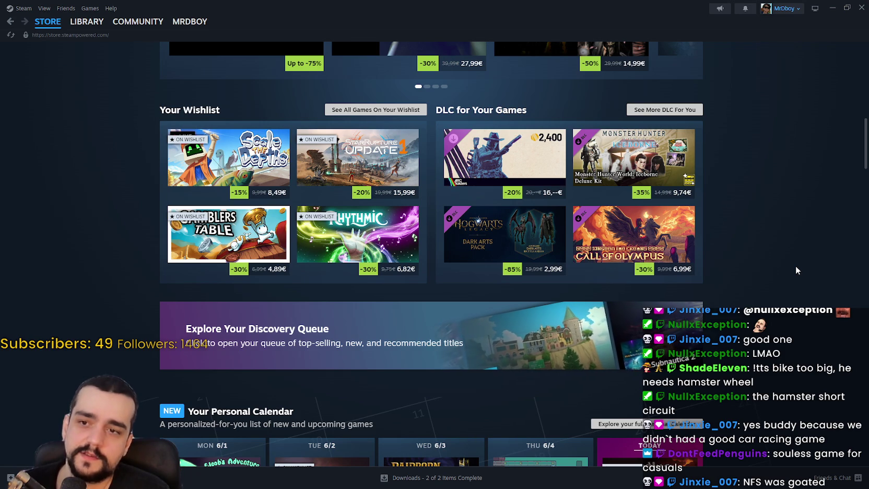
{"action": "scroll", "coordinate": [799, 256], "scroll_direction": "up", "scroll_amount": 3}
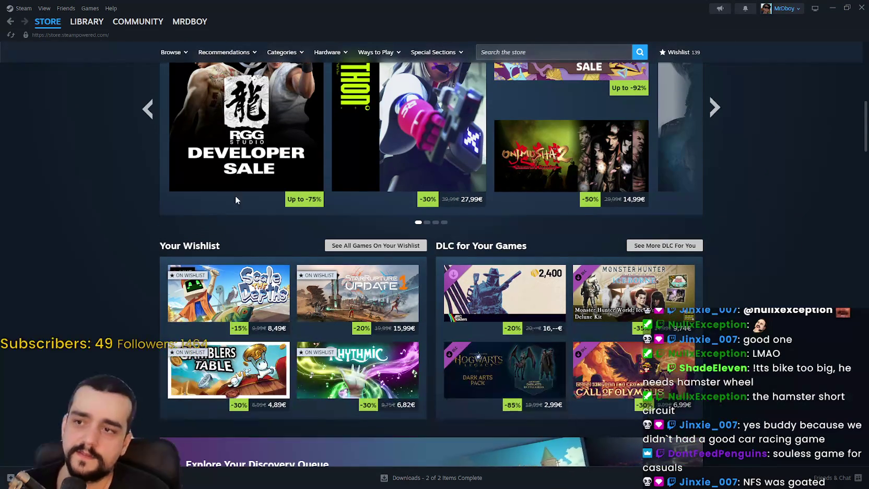
{"action": "scroll", "coordinate": [185, 331], "scroll_direction": "up", "scroll_amount": 1}
{"action": "mouse_move", "coordinate": [185, 331]}
{"action": "scroll", "coordinate": [786, 370], "scroll_direction": "up", "scroll_amount": 9}
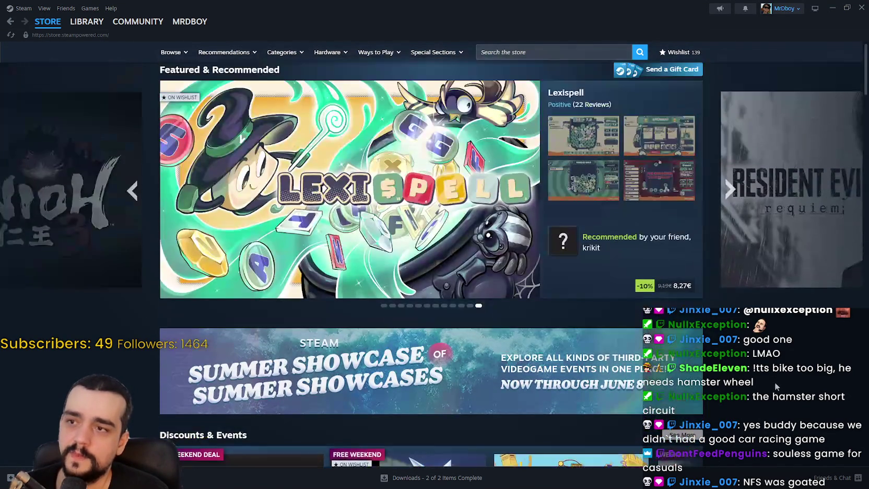
{"action": "scroll", "coordinate": [767, 377], "scroll_direction": "down", "scroll_amount": 10}
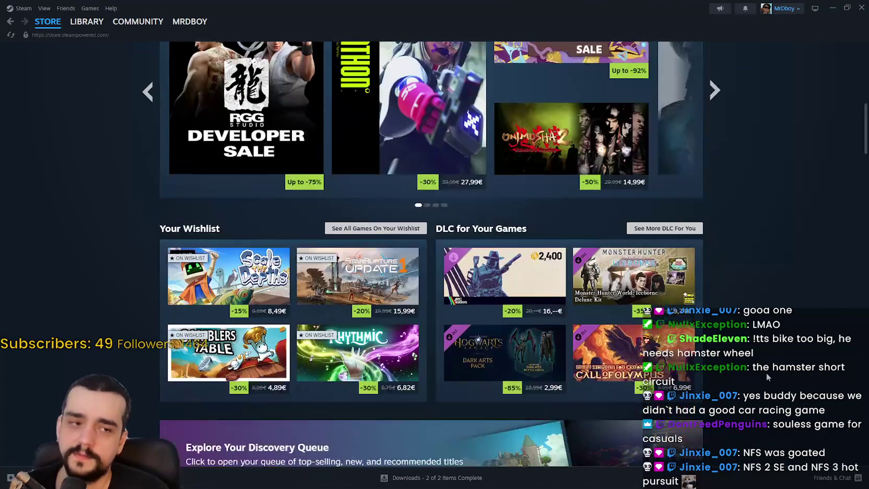
{"action": "scroll", "coordinate": [765, 372], "scroll_direction": "down", "scroll_amount": 10}
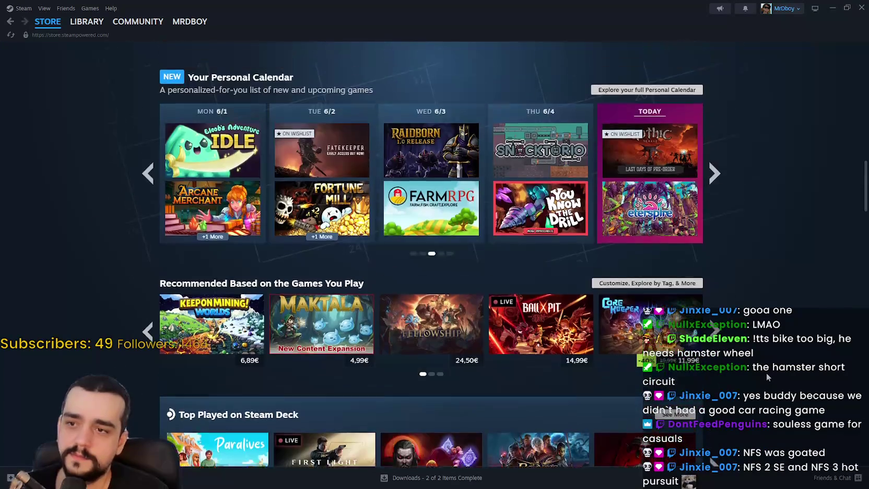
{"action": "scroll", "coordinate": [766, 372], "scroll_direction": "up", "scroll_amount": 9}
{"action": "scroll", "coordinate": [766, 371], "scroll_direction": "up", "scroll_amount": 3}
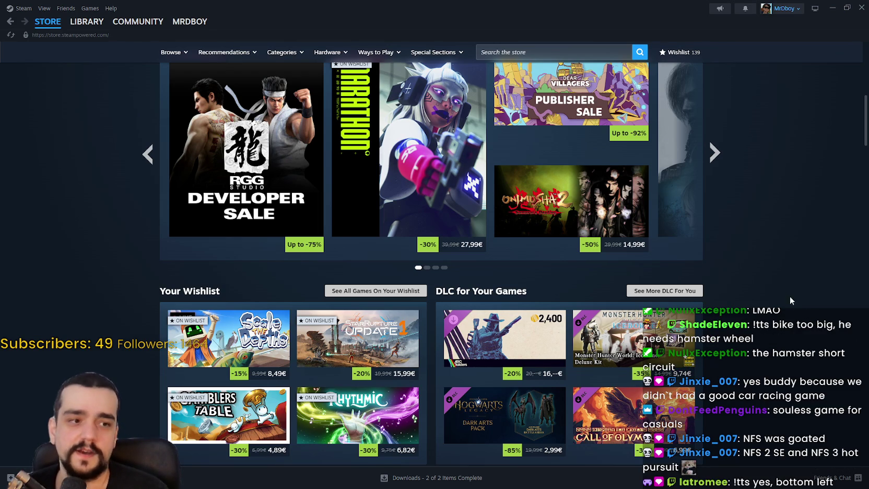
{"action": "scroll", "coordinate": [782, 328], "scroll_direction": "down", "scroll_amount": 2}
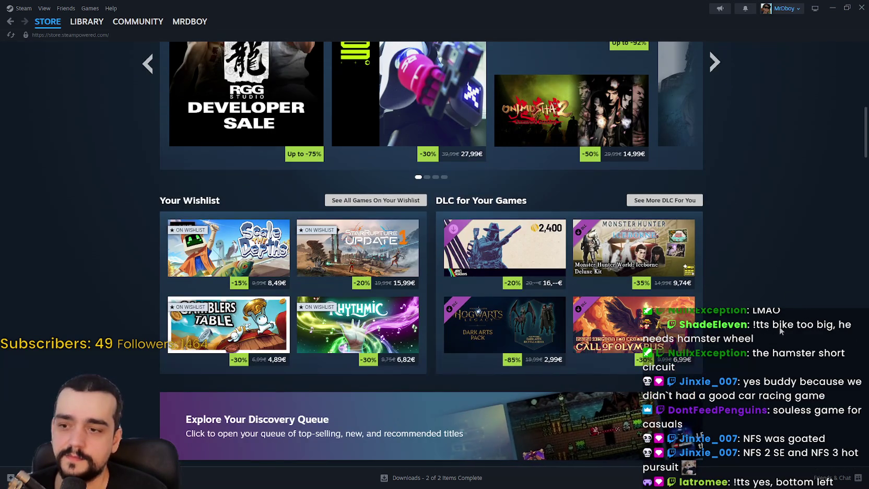
{"action": "scroll", "coordinate": [779, 327], "scroll_direction": "up", "scroll_amount": 1}
{"action": "scroll", "coordinate": [791, 424], "scroll_direction": "up", "scroll_amount": 2}
{"action": "scroll", "coordinate": [790, 422], "scroll_direction": "down", "scroll_amount": 2}
{"action": "scroll", "coordinate": [790, 419], "scroll_direction": "up", "scroll_amount": 2}
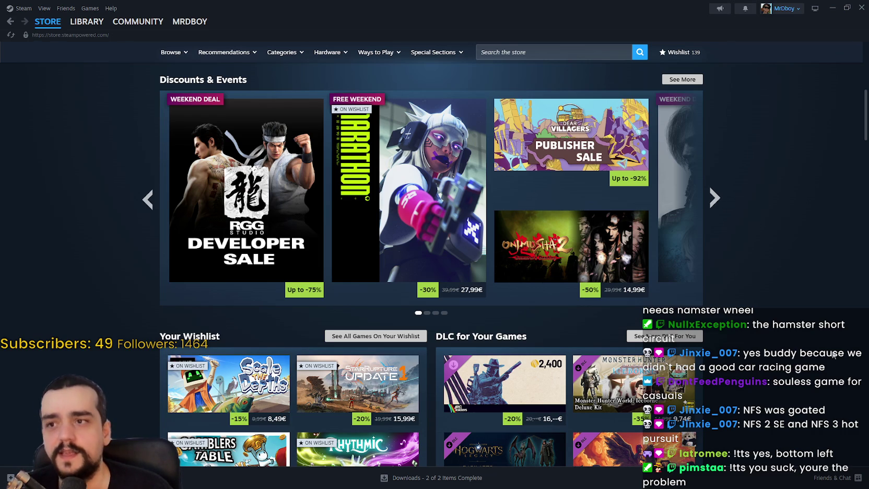
{"action": "left_click", "coordinate": [714, 197]}
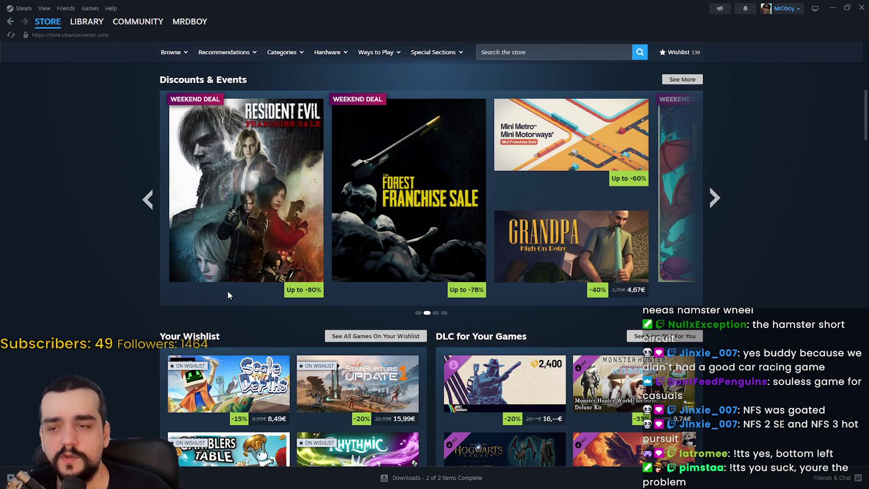
{"action": "left_click", "coordinate": [721, 201]}
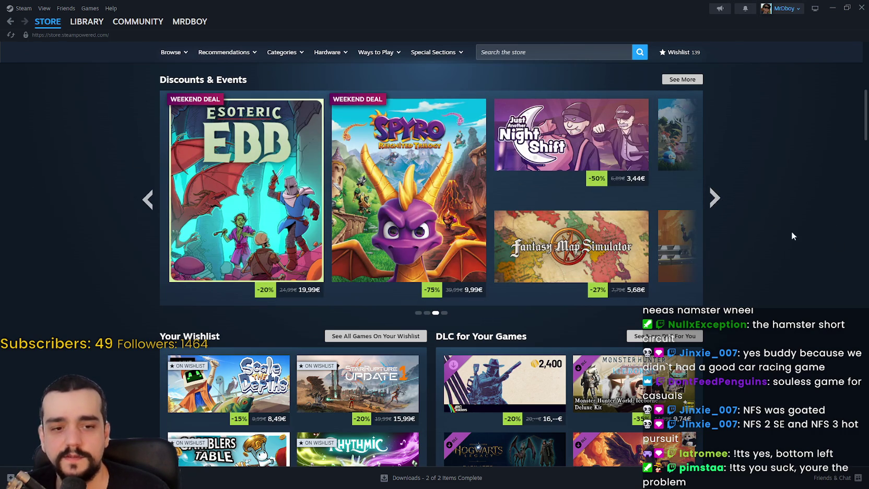
{"action": "left_click", "coordinate": [715, 205]}
{"action": "left_click", "coordinate": [716, 209]}
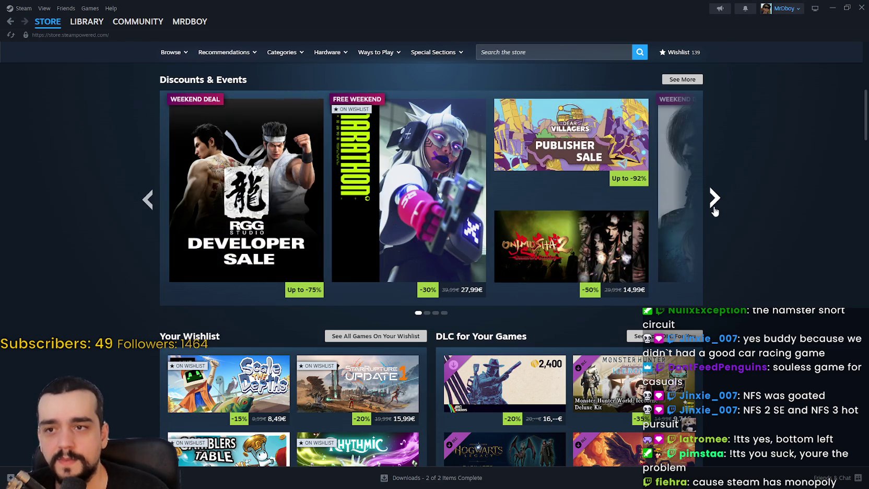
{"action": "left_click", "coordinate": [148, 205]}
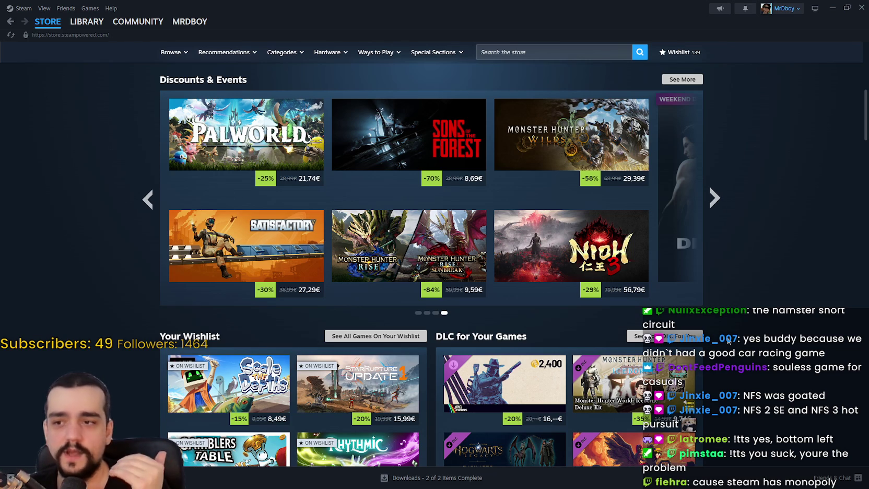
Cycle the deals again through the second and third pages and back to the first.
{"action": "mouse_move", "coordinate": [400, 279]}
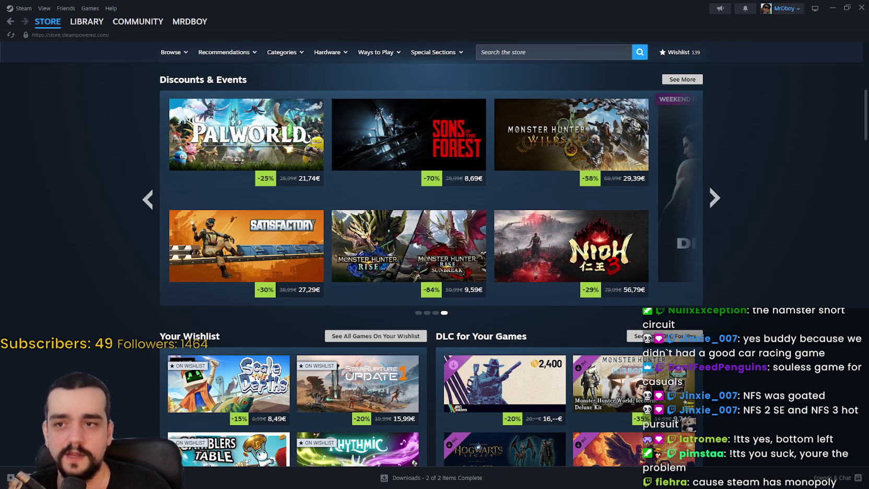
{"action": "left_click", "coordinate": [714, 208]}
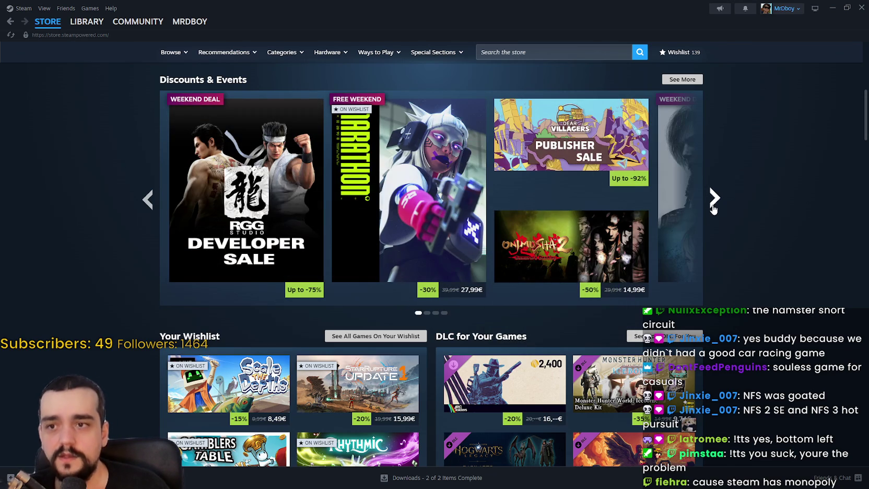
{"action": "left_click", "coordinate": [714, 209]}
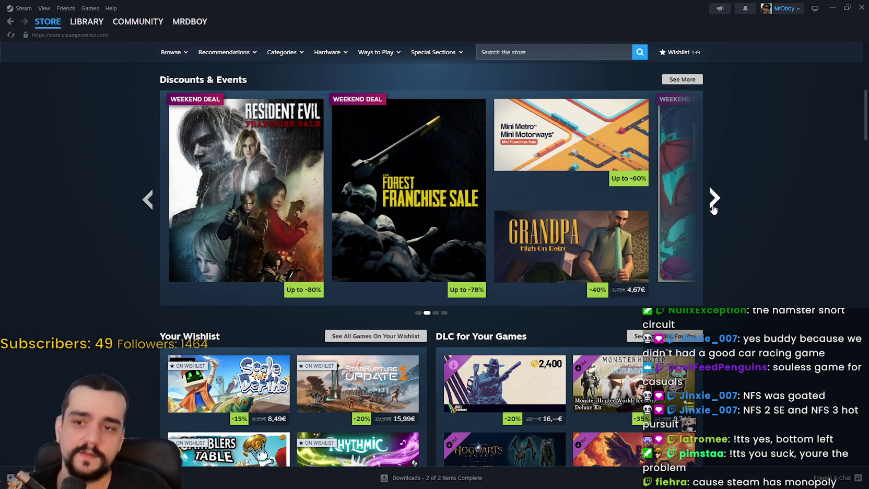
{"action": "left_click", "coordinate": [713, 209]}
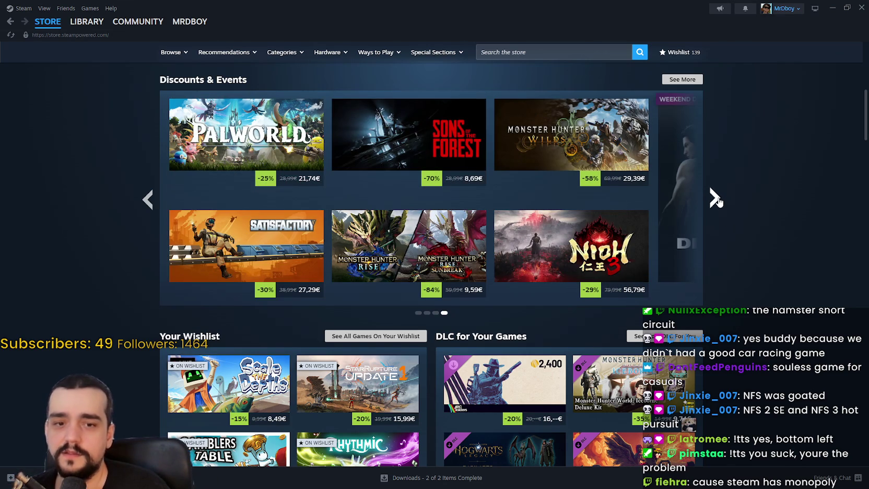
{"action": "left_click", "coordinate": [715, 198]}
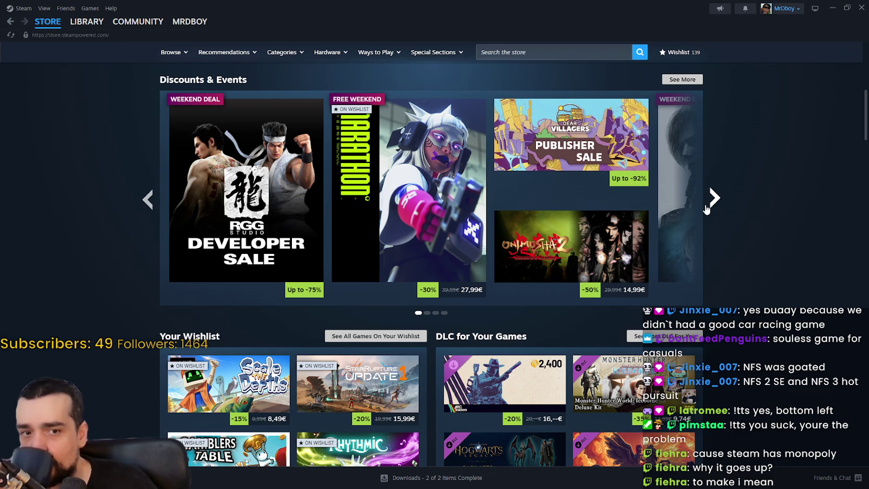
Keep cycling the deals until the page with Palworld at 21,74€, Sons of the Forest and Satisfactory.
{"action": "left_click", "coordinate": [714, 198]}
{"action": "left_click", "coordinate": [719, 200]}
{"action": "left_click", "coordinate": [721, 201]}
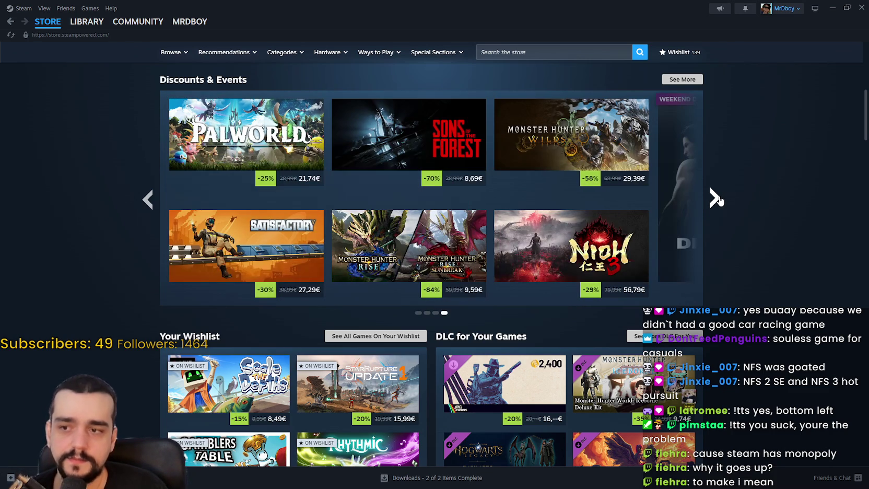
{"action": "left_click", "coordinate": [717, 199]}
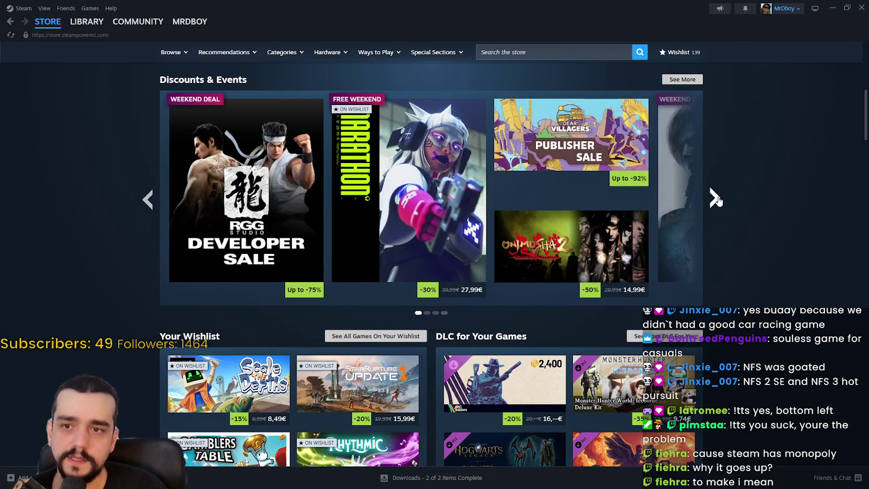
{"action": "left_click", "coordinate": [717, 198]}
{"action": "left_click", "coordinate": [717, 199]}
{"action": "left_click", "coordinate": [717, 198]}
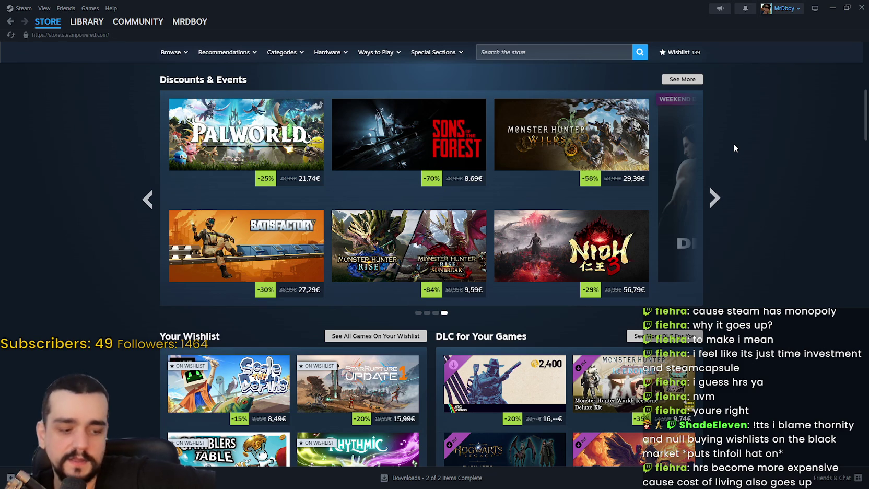
{"action": "scroll", "coordinate": [778, 297], "scroll_direction": "down", "scroll_amount": 2}
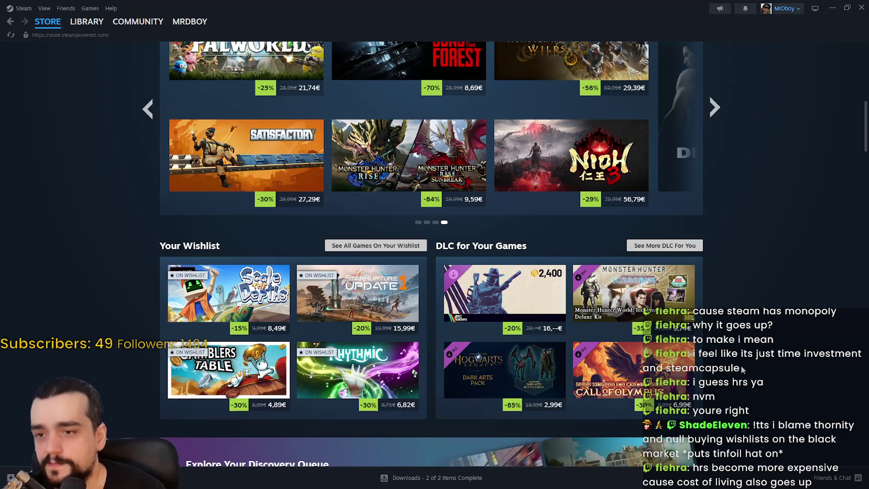
Advance the Discounts & Events deals one page and scroll down to the Recommended row.
{"action": "scroll", "coordinate": [697, 285], "scroll_direction": "down", "scroll_amount": 1}
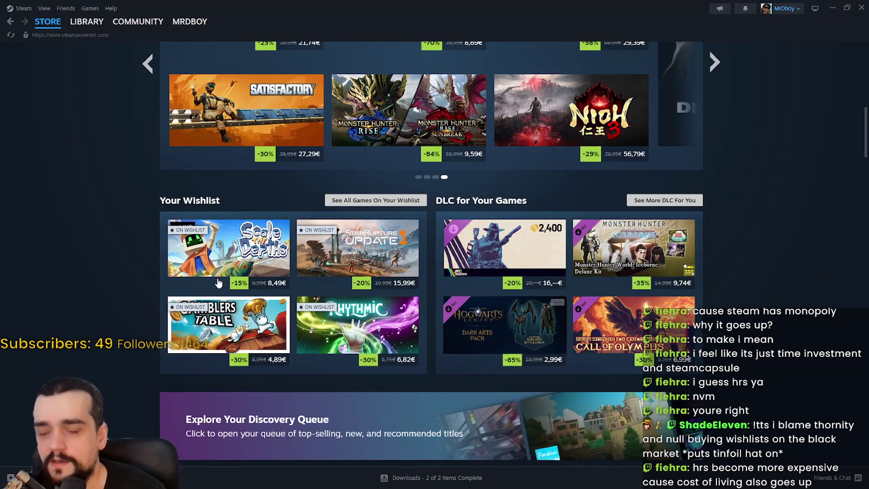
{"action": "scroll", "coordinate": [817, 341], "scroll_direction": "up", "scroll_amount": 3}
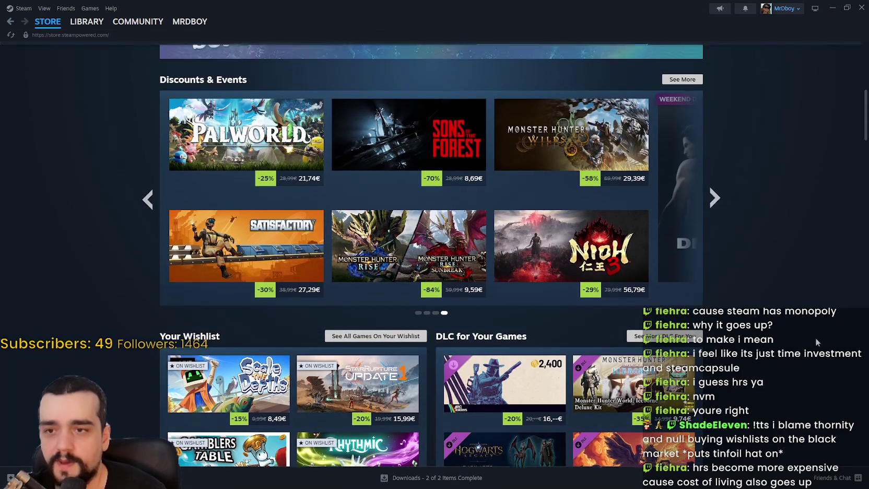
{"action": "left_click", "coordinate": [715, 197]}
{"action": "scroll", "coordinate": [761, 283], "scroll_direction": "down", "scroll_amount": 10}
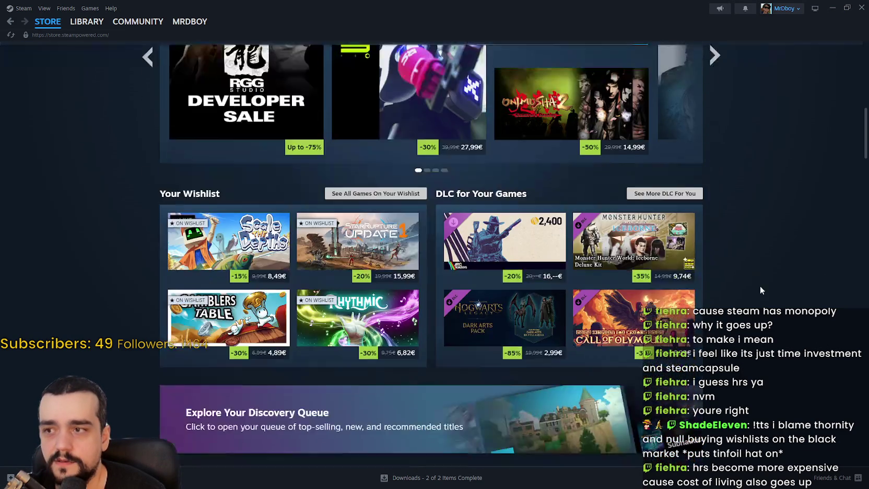
{"action": "scroll", "coordinate": [795, 383], "scroll_direction": "down", "scroll_amount": 2}
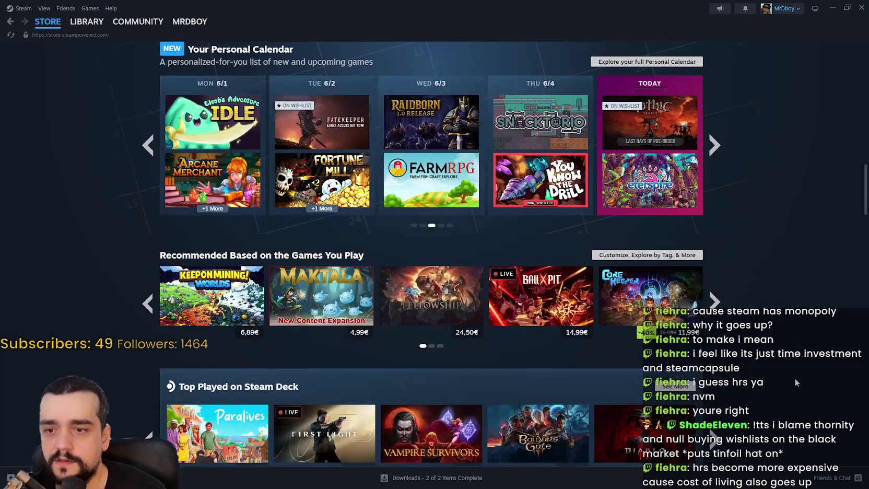
Page through the Recommended games carousel, then switch to the Library showing Path of Exile 2.
{"action": "left_click", "coordinate": [715, 301]}
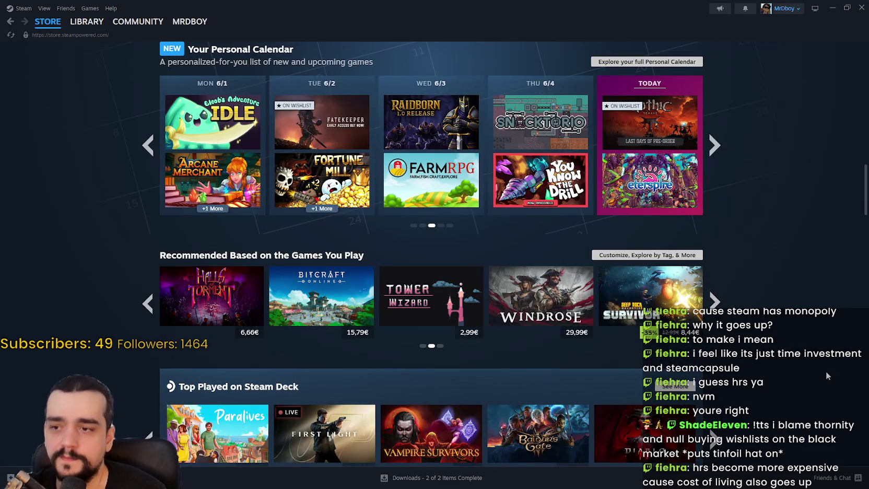
{"action": "left_click", "coordinate": [715, 302]}
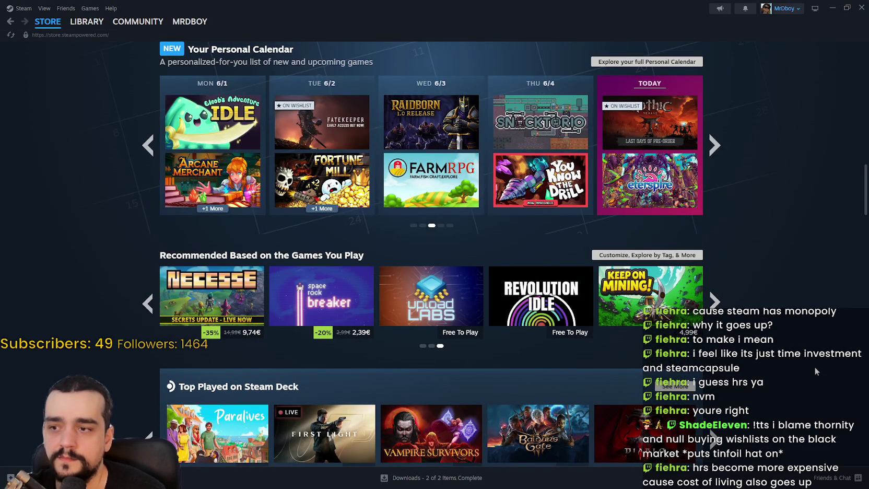
{"action": "left_click", "coordinate": [714, 301]}
{"action": "left_click", "coordinate": [714, 302]}
{"action": "left_click", "coordinate": [716, 301]}
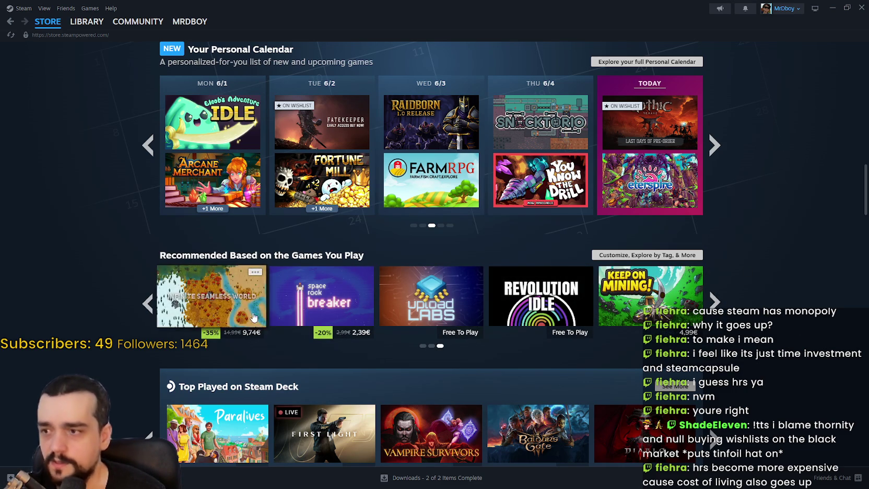
{"action": "left_click", "coordinate": [88, 21]}
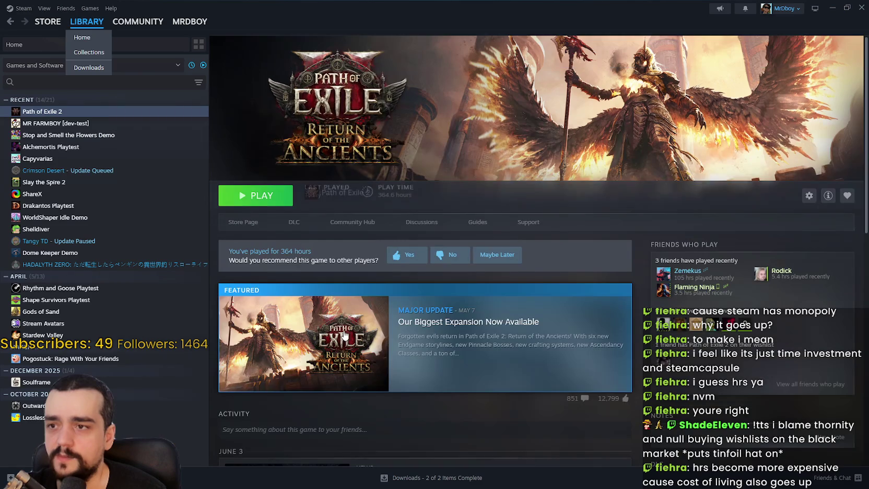
Open MR FARMBOY's store page from the library and scroll down to its purchase options.
{"action": "left_click", "coordinate": [72, 124]}
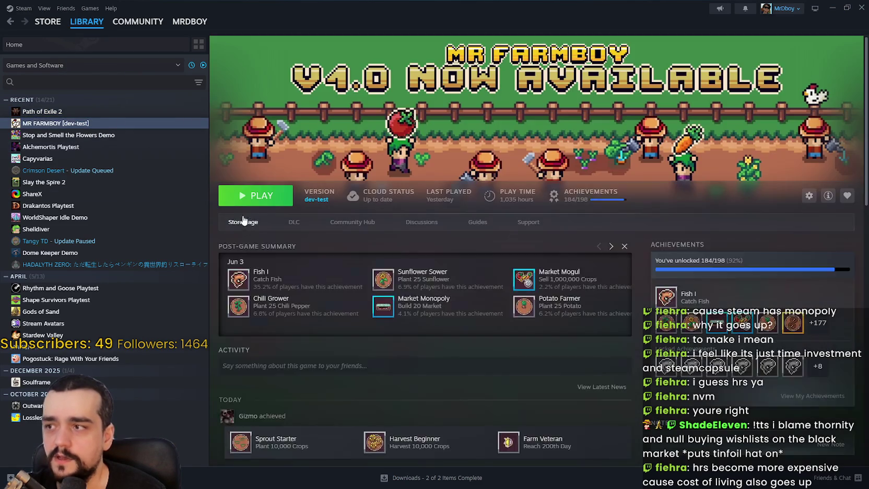
{"action": "left_click", "coordinate": [244, 221]}
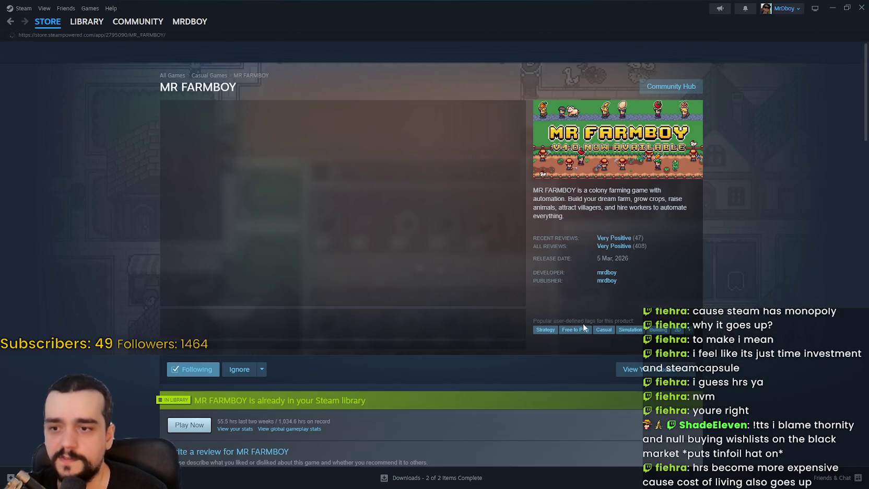
{"action": "scroll", "coordinate": [583, 322], "scroll_direction": "down", "scroll_amount": 3}
{"action": "scroll", "coordinate": [453, 285], "scroll_direction": "down", "scroll_amount": 5}
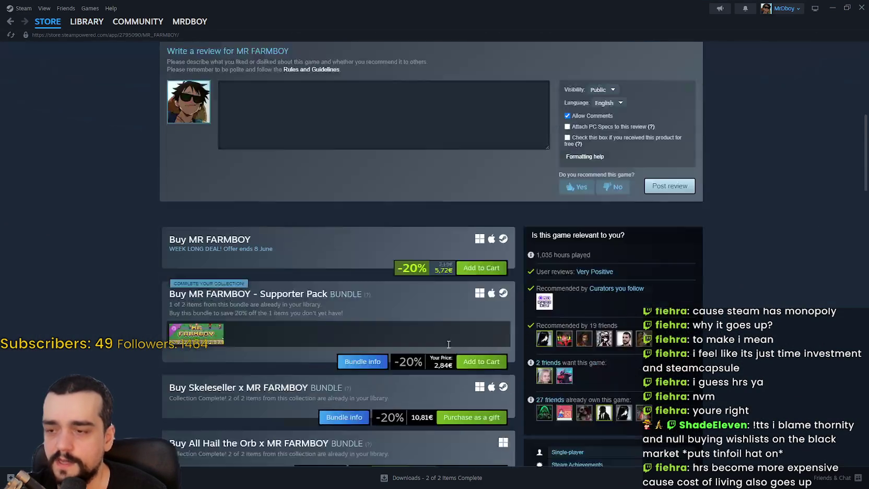
Highlight the bundle listings and the Skeleseller bundle title, then return to the store front page.
{"action": "mouse_move", "coordinate": [432, 173]}
{"action": "left_mouse_down"}
{"action": "mouse_move", "coordinate": [345, 155]}
{"action": "mouse_move", "coordinate": [152, 157]}
{"action": "left_mouse_up"}
{"action": "left_click", "coordinate": [415, 269]}
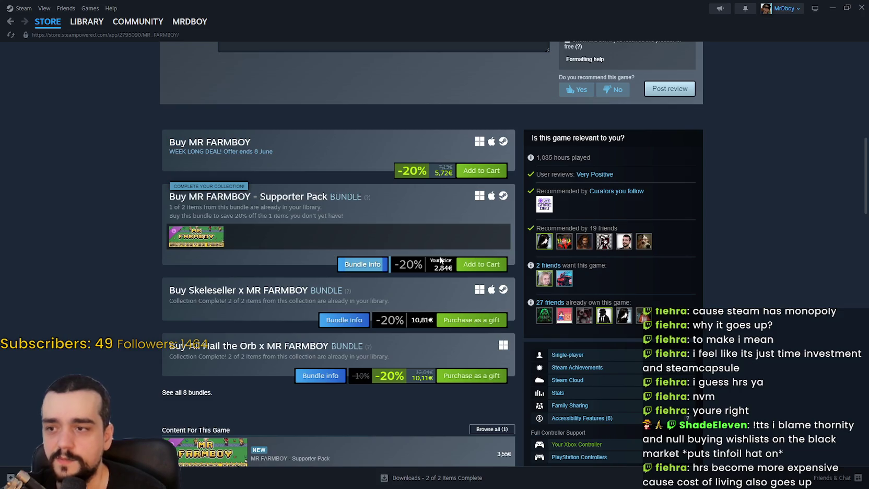
{"action": "triple_click", "coordinate": [447, 291]}
{"action": "scroll", "coordinate": [450, 327], "scroll_direction": "down", "scroll_amount": 2}
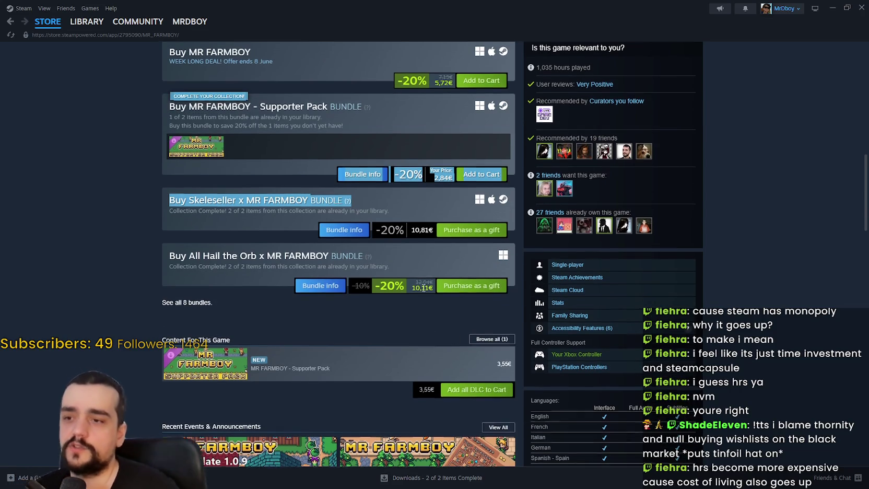
{"action": "scroll", "coordinate": [451, 297], "scroll_direction": "up", "scroll_amount": 2}
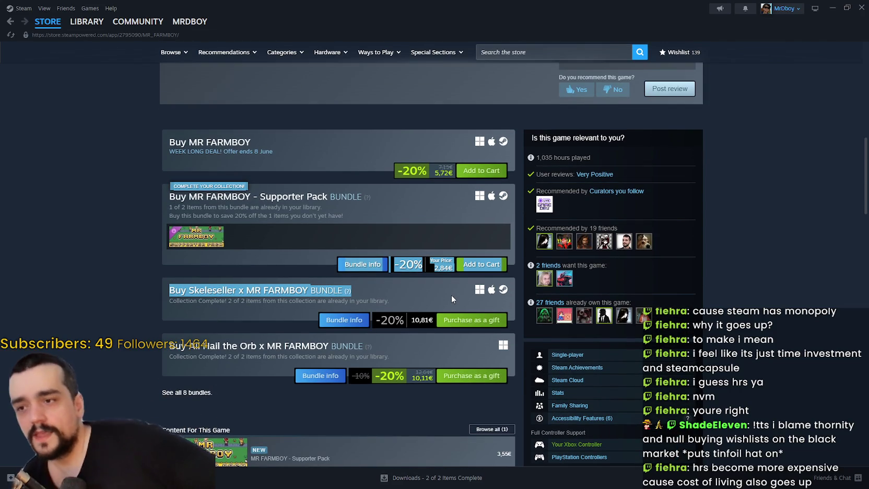
{"action": "mouse_move", "coordinate": [176, 14]}
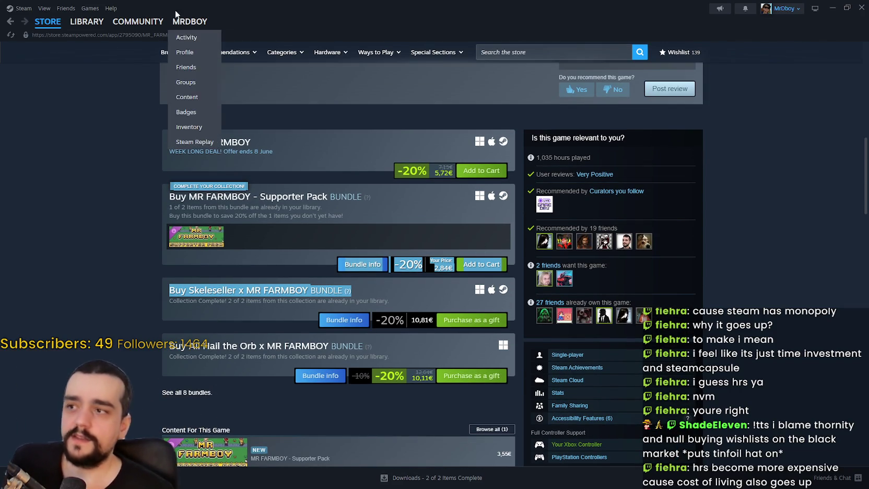
{"action": "left_click", "coordinate": [48, 21]}
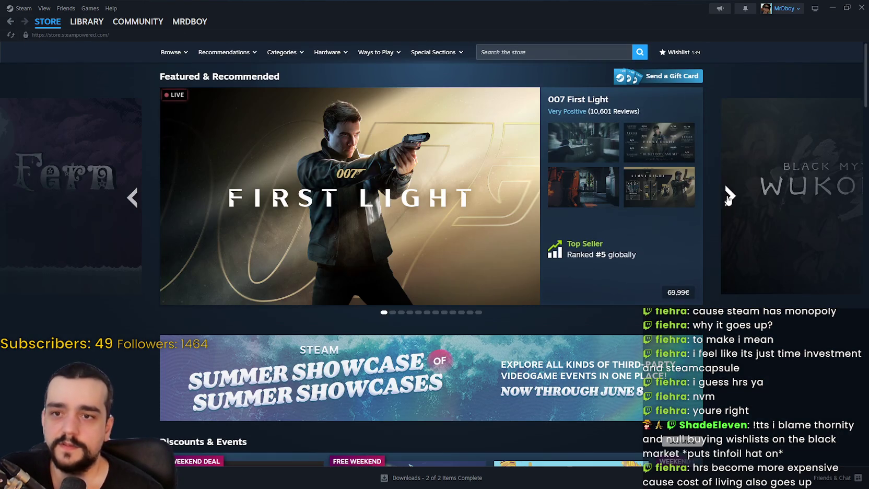
Advance the Featured & Recommended carousel seven times to Lies of P, then scroll to Your Wishlist deals.
{"action": "left_click", "coordinate": [728, 199]}
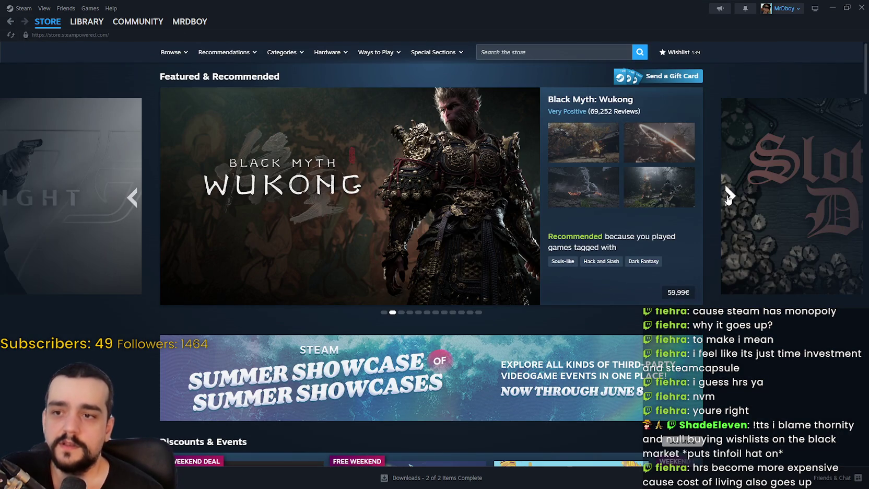
{"action": "left_click", "coordinate": [728, 199]}
{"action": "left_click", "coordinate": [728, 199]}
{"action": "left_click", "coordinate": [728, 198]}
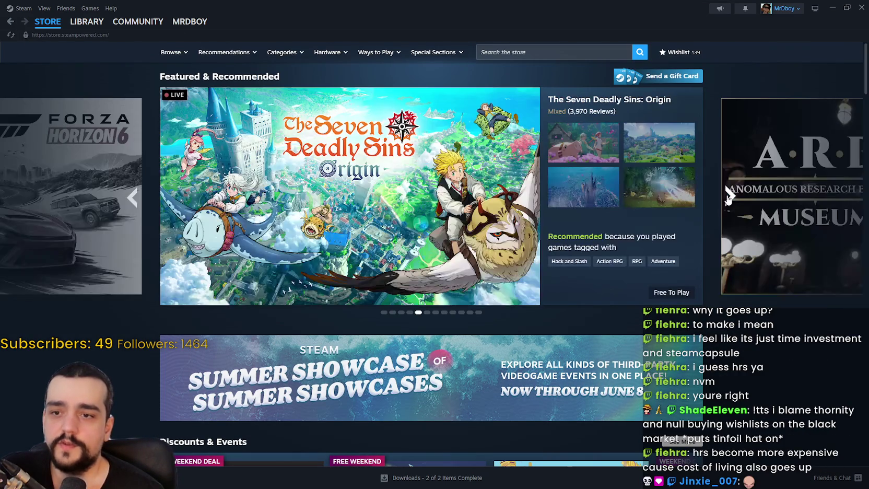
{"action": "left_click", "coordinate": [728, 198]}
{"action": "left_click", "coordinate": [728, 199]}
{"action": "left_click", "coordinate": [728, 199]}
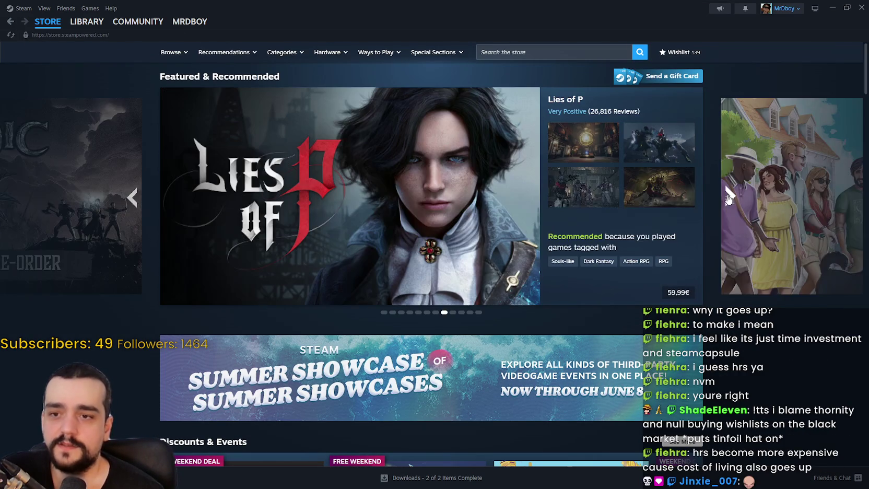
{"action": "scroll", "coordinate": [739, 315], "scroll_direction": "down", "scroll_amount": 5}
{"action": "scroll", "coordinate": [745, 317], "scroll_direction": "down", "scroll_amount": 7}
{"action": "scroll", "coordinate": [853, 182], "scroll_direction": "up", "scroll_amount": 3}
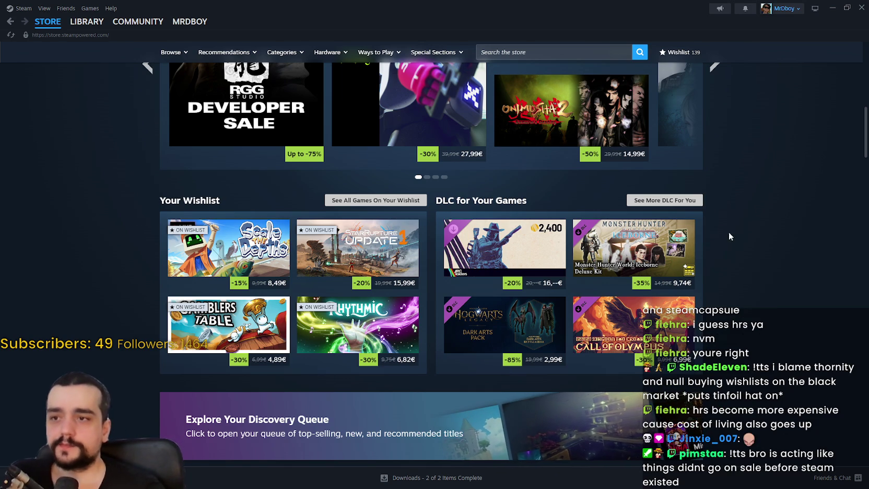
Scroll up and down the store home page to look over its recommendation rows.
{"action": "scroll", "coordinate": [745, 242], "scroll_direction": "up", "scroll_amount": 2}
{"action": "scroll", "coordinate": [812, 336], "scroll_direction": "down", "scroll_amount": 2}
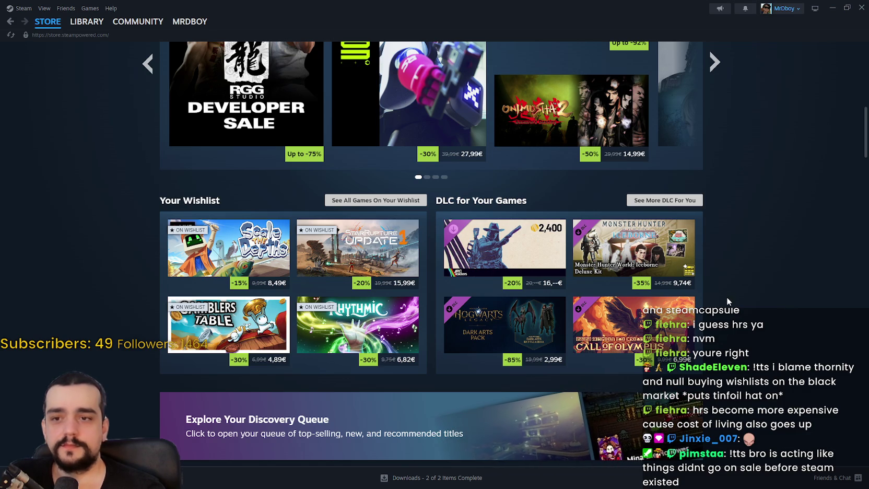
{"action": "scroll", "coordinate": [733, 214], "scroll_direction": "up", "scroll_amount": 2}
{"action": "scroll", "coordinate": [730, 222], "scroll_direction": "down", "scroll_amount": 7}
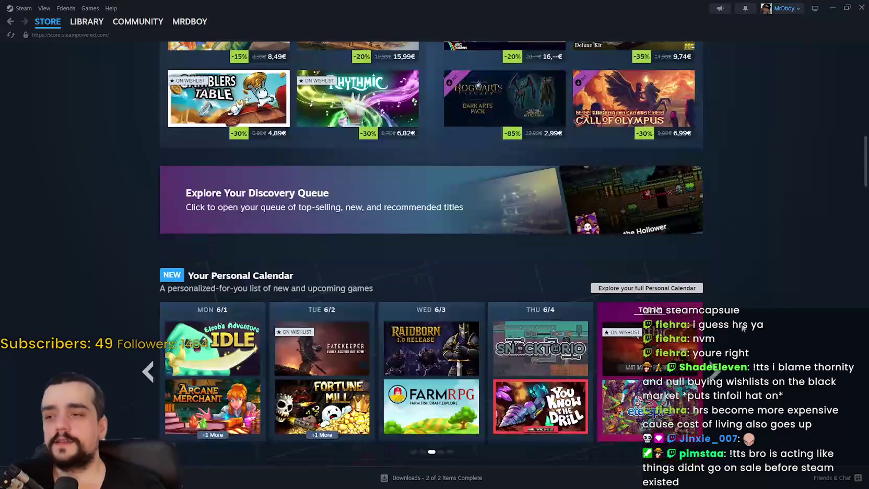
{"action": "scroll", "coordinate": [743, 328], "scroll_direction": "down", "scroll_amount": 9}
{"action": "scroll", "coordinate": [69, 322], "scroll_direction": "down", "scroll_amount": 5}
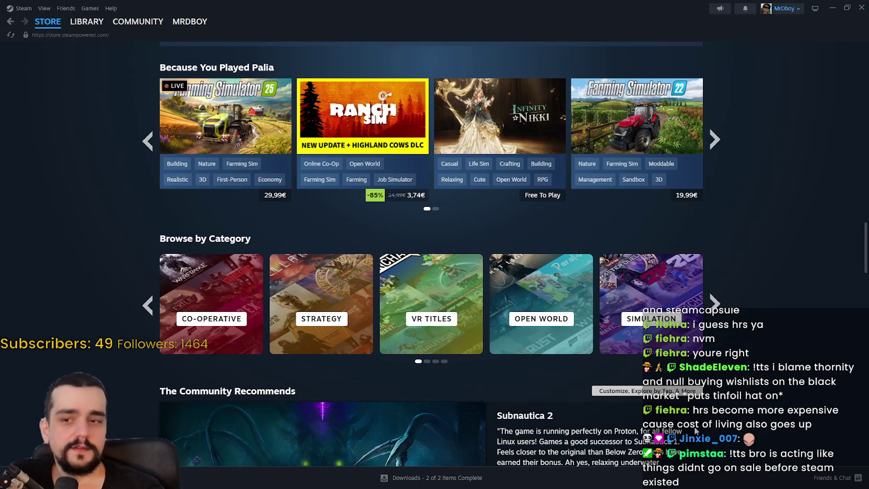
{"action": "scroll", "coordinate": [197, 280], "scroll_direction": "down", "scroll_amount": 4}
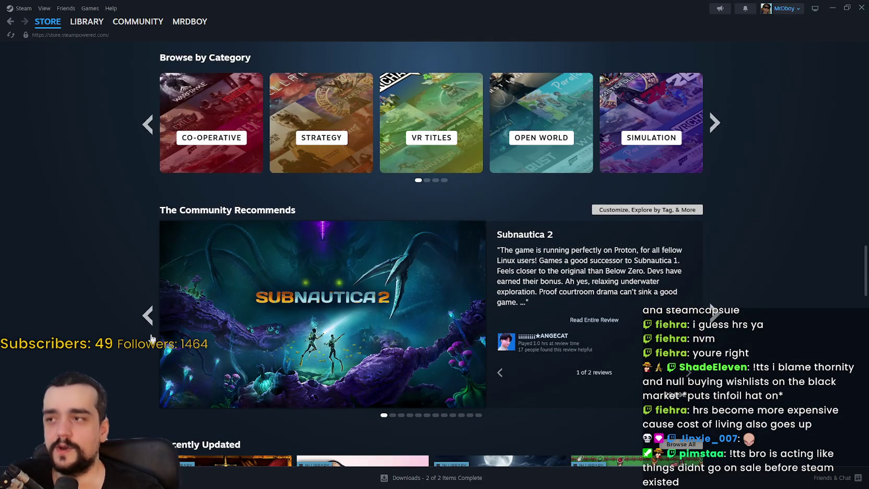
{"action": "scroll", "coordinate": [110, 327], "scroll_direction": "down", "scroll_amount": 5}
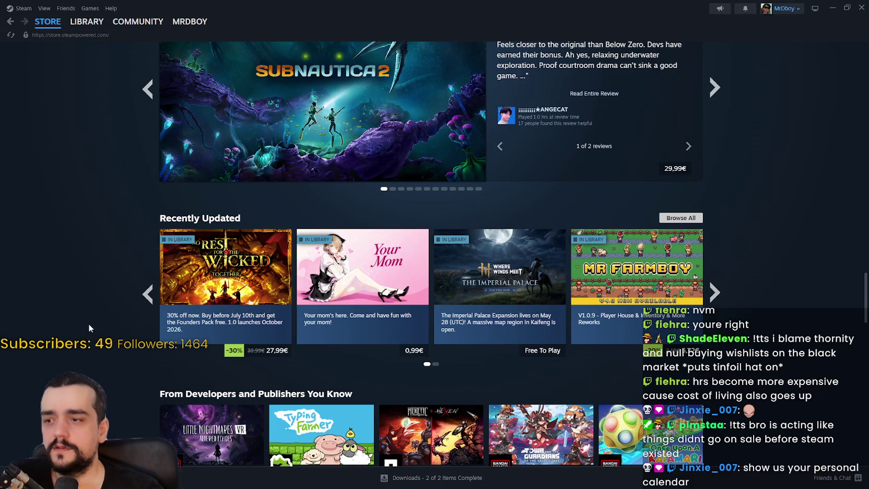
{"action": "mouse_move", "coordinate": [206, 341]}
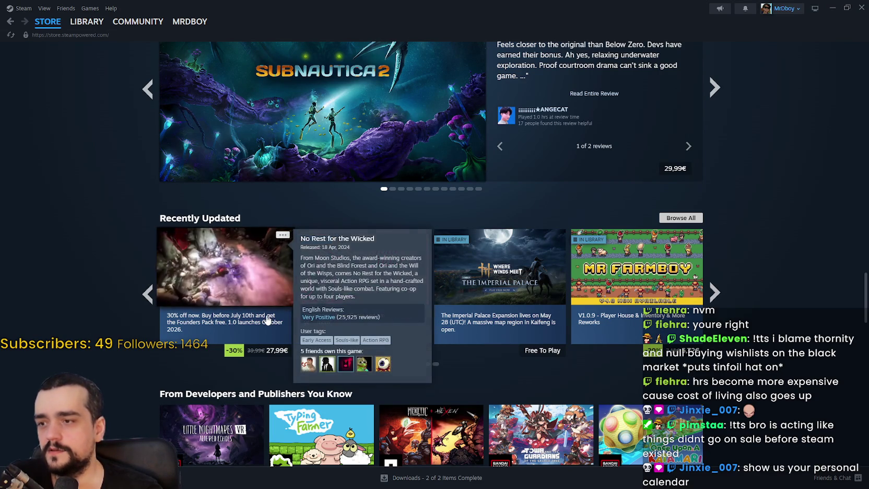
{"action": "scroll", "coordinate": [68, 324], "scroll_direction": "down", "scroll_amount": 3}
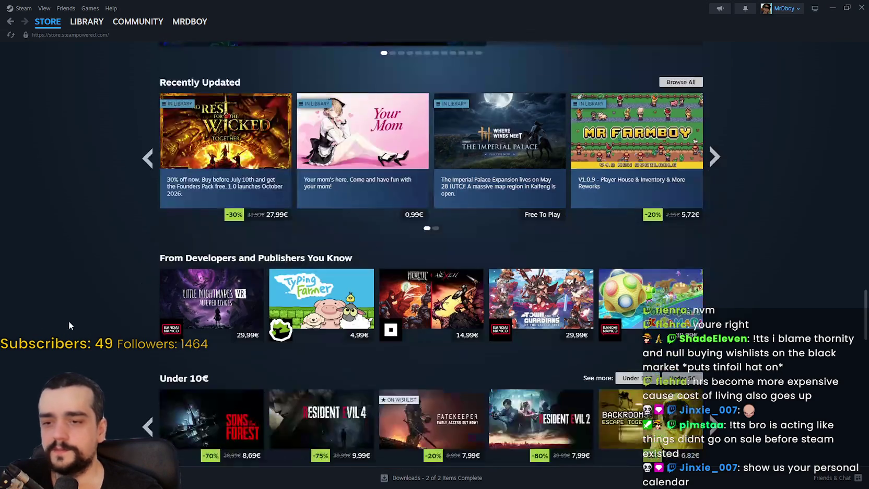
{"action": "scroll", "coordinate": [68, 323], "scroll_direction": "down", "scroll_amount": 4}
{"action": "scroll", "coordinate": [71, 320], "scroll_direction": "down", "scroll_amount": 1}
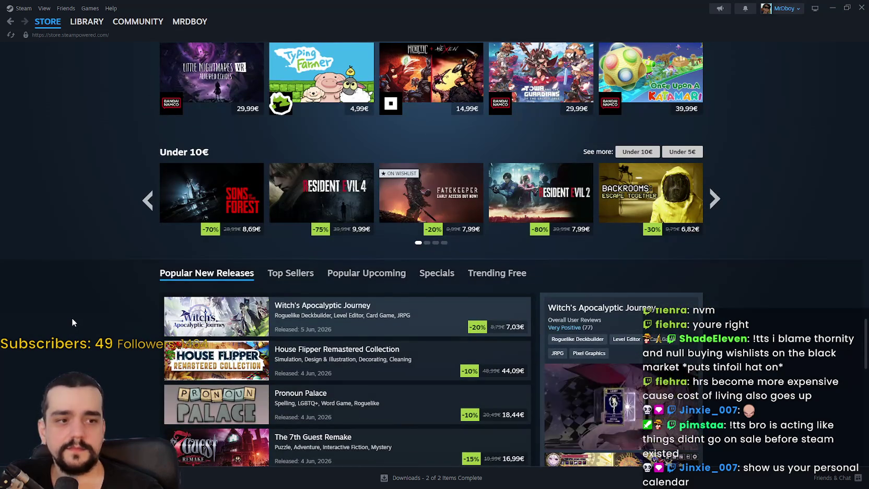
{"action": "scroll", "coordinate": [78, 309], "scroll_direction": "up", "scroll_amount": 10}
{"action": "scroll", "coordinate": [76, 325], "scroll_direction": "up", "scroll_amount": 15}
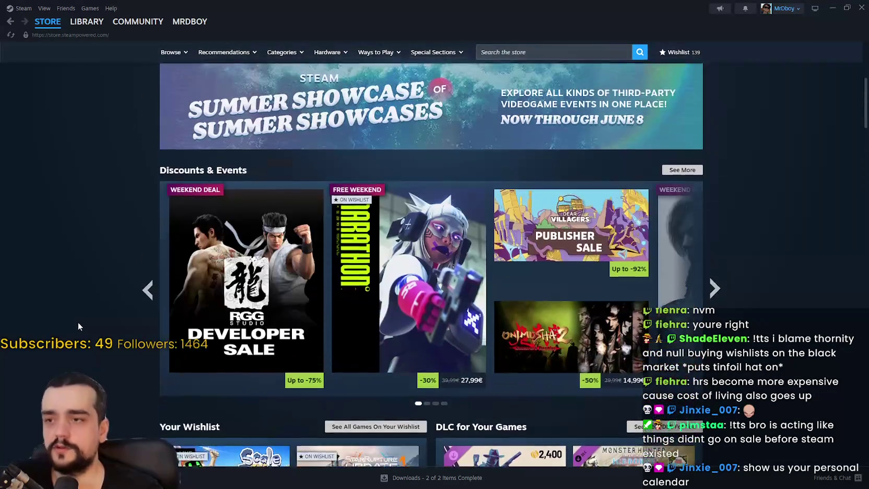
{"action": "scroll", "coordinate": [77, 323], "scroll_direction": "up", "scroll_amount": 5}
{"action": "scroll", "coordinate": [79, 321], "scroll_direction": "down", "scroll_amount": 8}
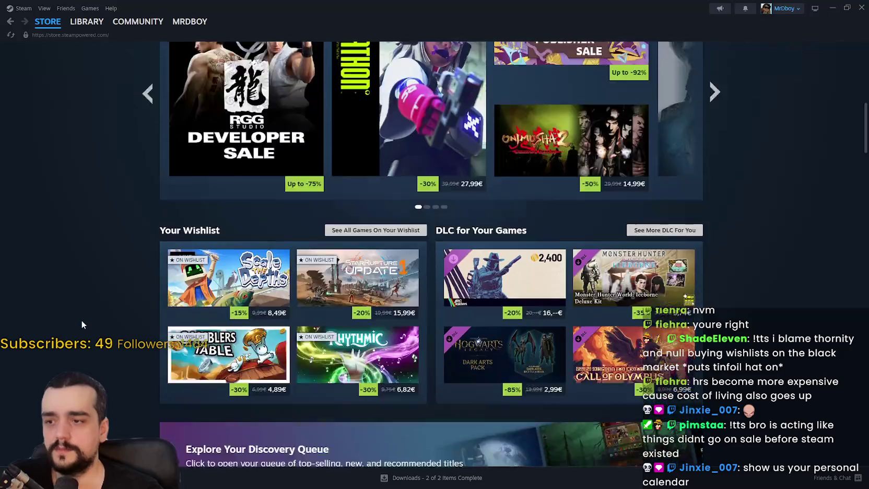
{"action": "scroll", "coordinate": [81, 324], "scroll_direction": "down", "scroll_amount": 3}
{"action": "scroll", "coordinate": [81, 324], "scroll_direction": "up", "scroll_amount": 4}
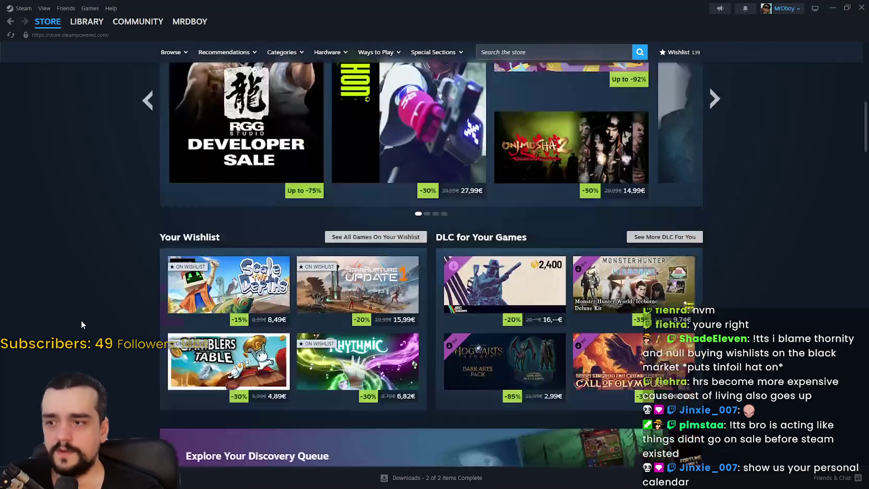
{"action": "scroll", "coordinate": [81, 323], "scroll_direction": "down", "scroll_amount": 8}
{"action": "scroll", "coordinate": [82, 316], "scroll_direction": "up", "scroll_amount": 1}
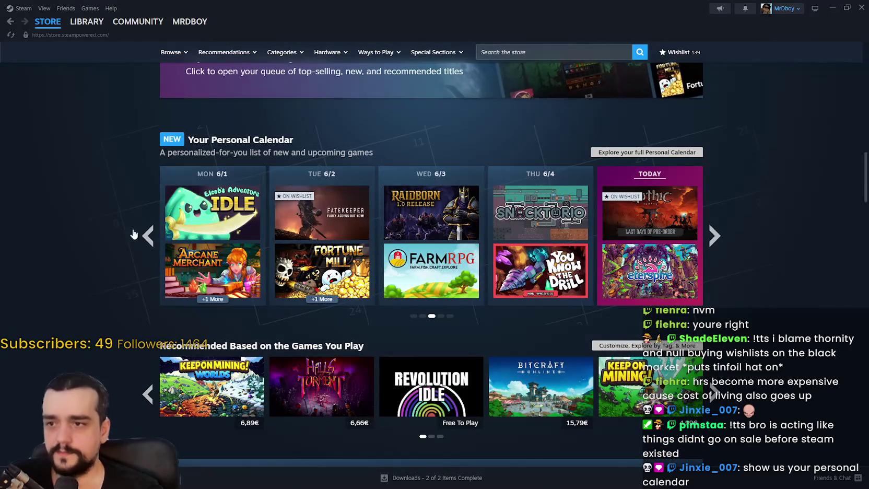
Move the Personal Calendar back two weeks, forward past this week, then back again.
{"action": "left_click", "coordinate": [149, 239]}
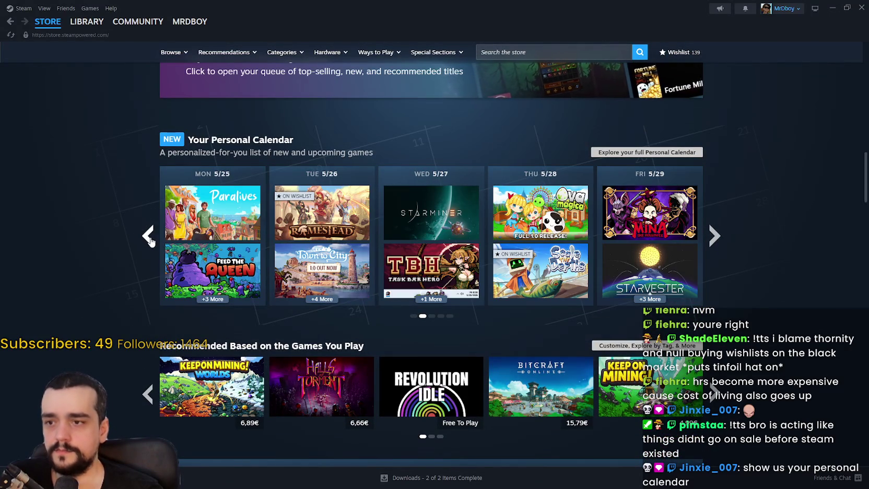
{"action": "left_click", "coordinate": [149, 238]}
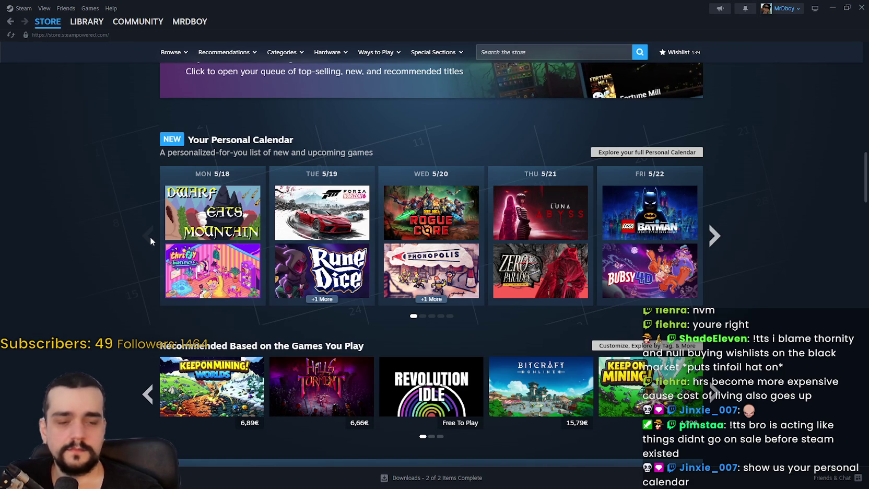
{"action": "left_click", "coordinate": [715, 238]}
{"action": "left_click", "coordinate": [718, 240]}
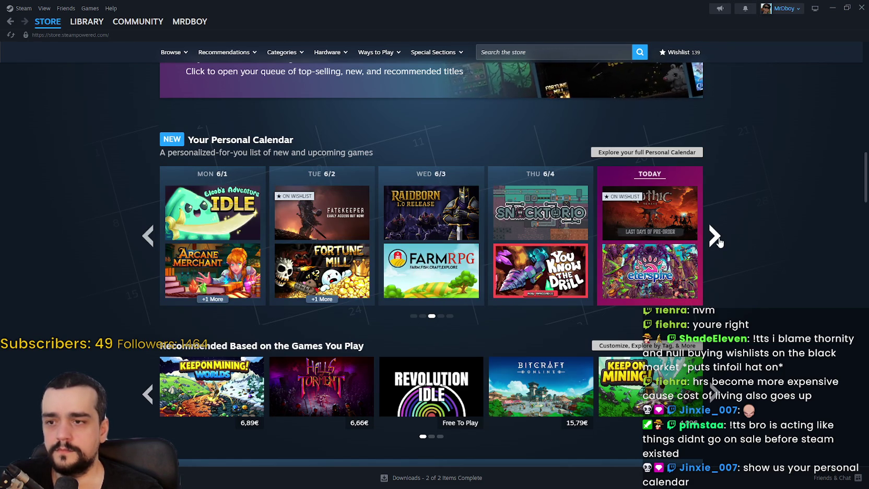
{"action": "left_click", "coordinate": [718, 241]}
{"action": "left_click", "coordinate": [717, 236]}
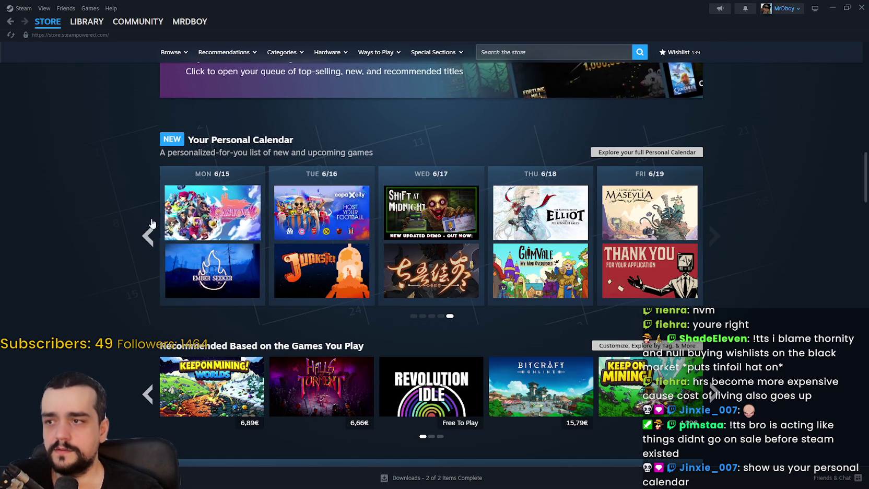
{"action": "left_click", "coordinate": [149, 239]}
{"action": "left_click", "coordinate": [149, 238]}
{"action": "left_click", "coordinate": [148, 238]}
{"action": "left_click", "coordinate": [148, 236]}
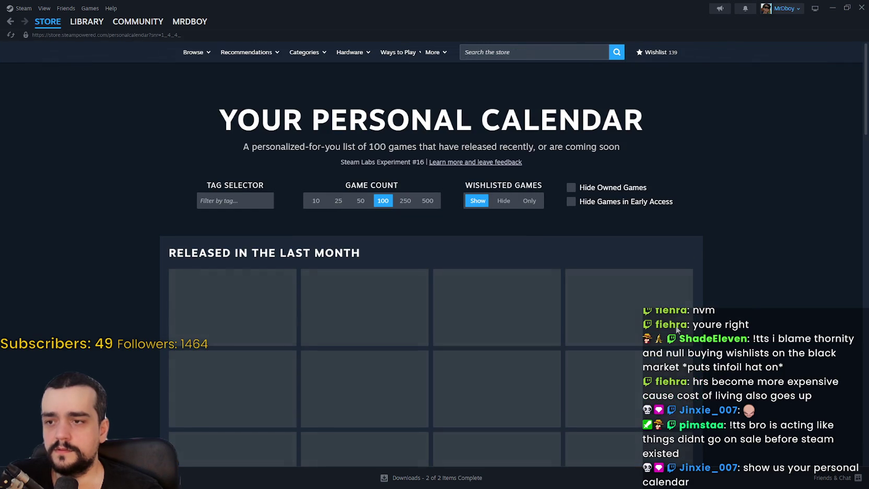
Scroll the full Personal Calendar down to the June weeks, then head back toward the store.
{"action": "scroll", "coordinate": [697, 292], "scroll_direction": "down", "scroll_amount": 2}
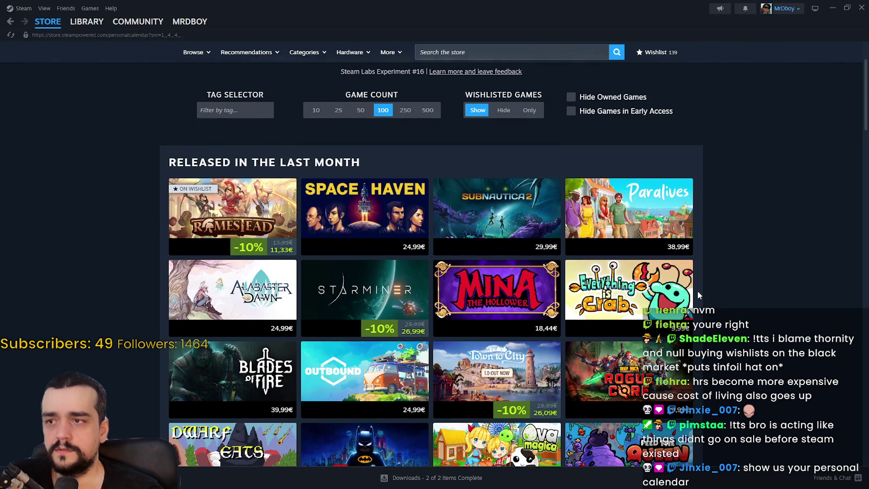
{"action": "scroll", "coordinate": [698, 295], "scroll_direction": "down", "scroll_amount": 4}
{"action": "scroll", "coordinate": [758, 347], "scroll_direction": "down", "scroll_amount": 7}
{"action": "scroll", "coordinate": [758, 347], "scroll_direction": "down", "scroll_amount": 8}
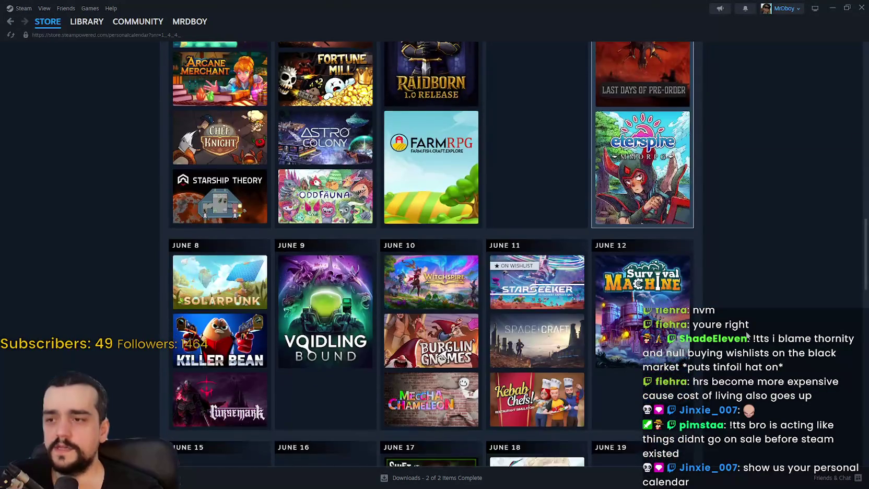
{"action": "scroll", "coordinate": [747, 336], "scroll_direction": "up", "scroll_amount": 4}
{"action": "scroll", "coordinate": [738, 324], "scroll_direction": "down", "scroll_amount": 8}
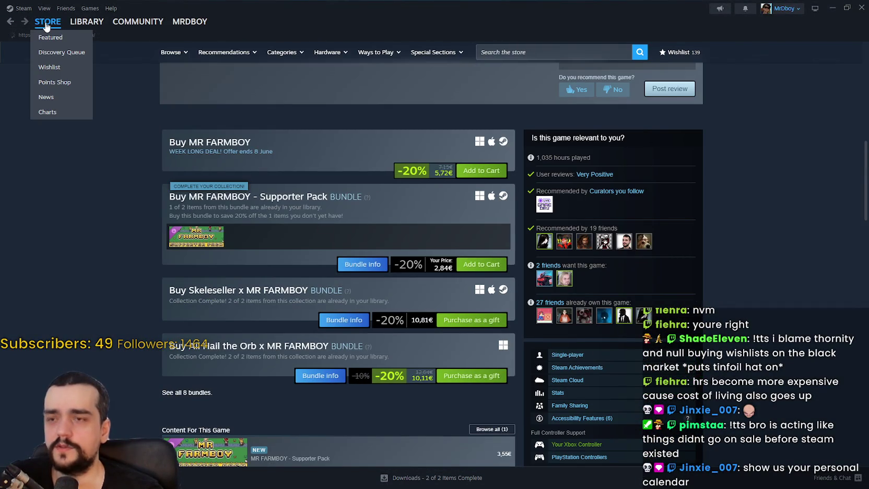
{"action": "left_click", "coordinate": [46, 24]}
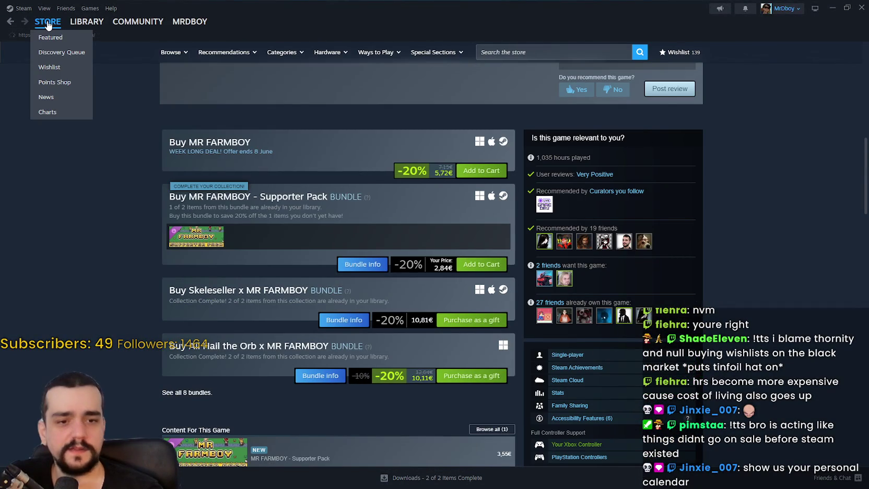
{"action": "scroll", "coordinate": [793, 325], "scroll_direction": "down", "scroll_amount": 3}
{"action": "scroll", "coordinate": [792, 325], "scroll_direction": "down", "scroll_amount": 10}
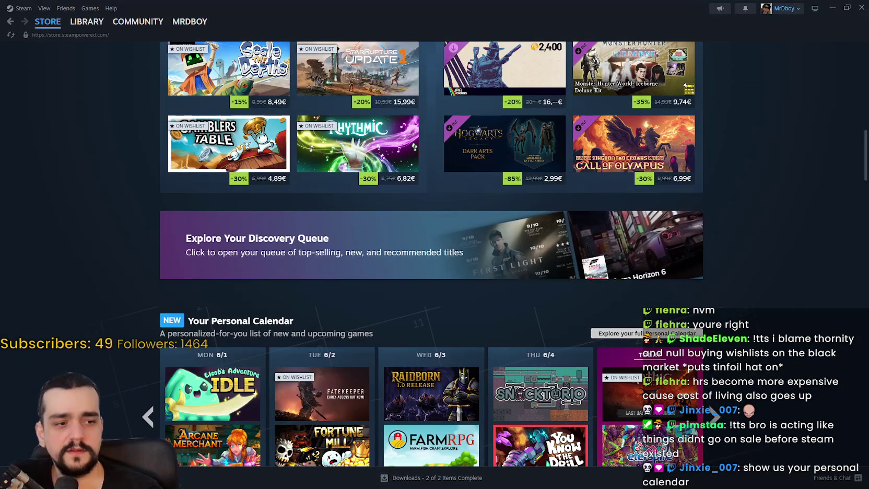
{"action": "key", "text": "ctrl+shift+Escape"}
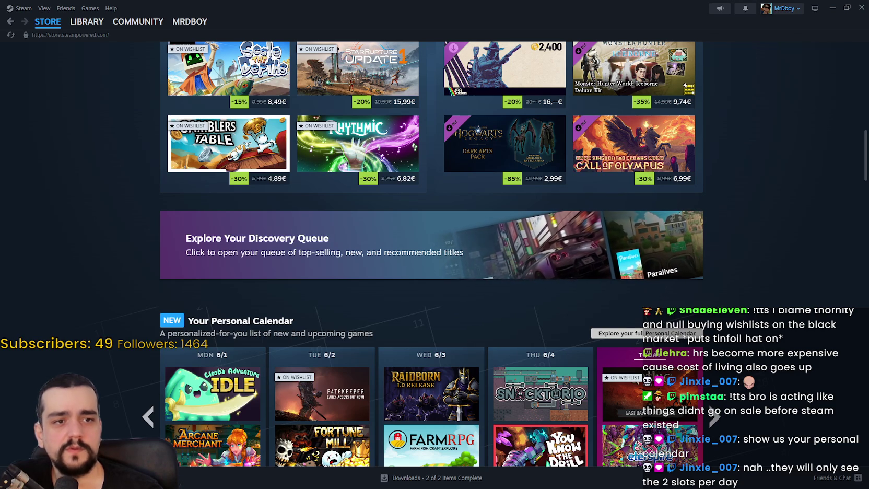
{"action": "scroll", "coordinate": [731, 263], "scroll_direction": "down", "scroll_amount": 3}
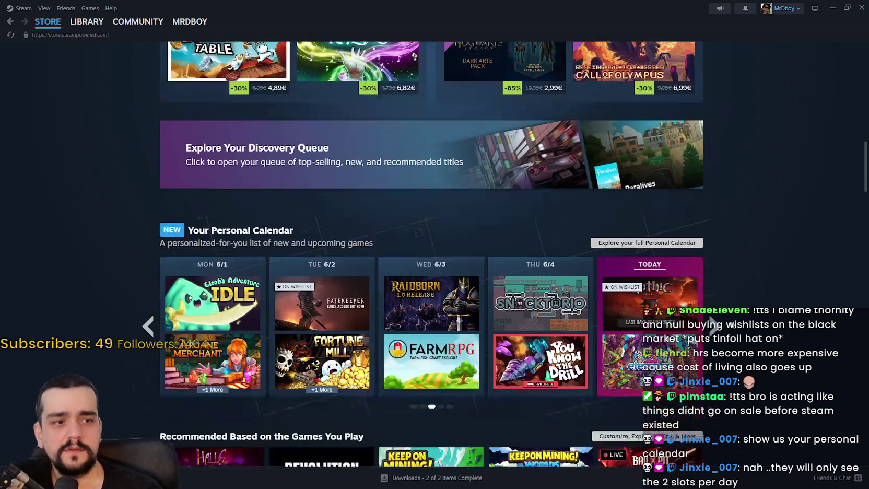
{"action": "scroll", "coordinate": [726, 294], "scroll_direction": "down", "scroll_amount": 5}
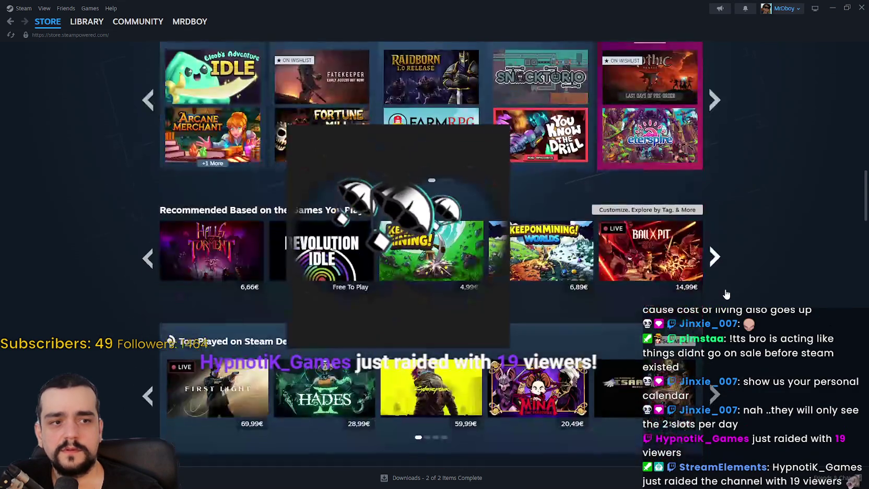
{"action": "scroll", "coordinate": [724, 293], "scroll_direction": "up", "scroll_amount": 7}
{"action": "scroll", "coordinate": [723, 287], "scroll_direction": "down", "scroll_amount": 3}
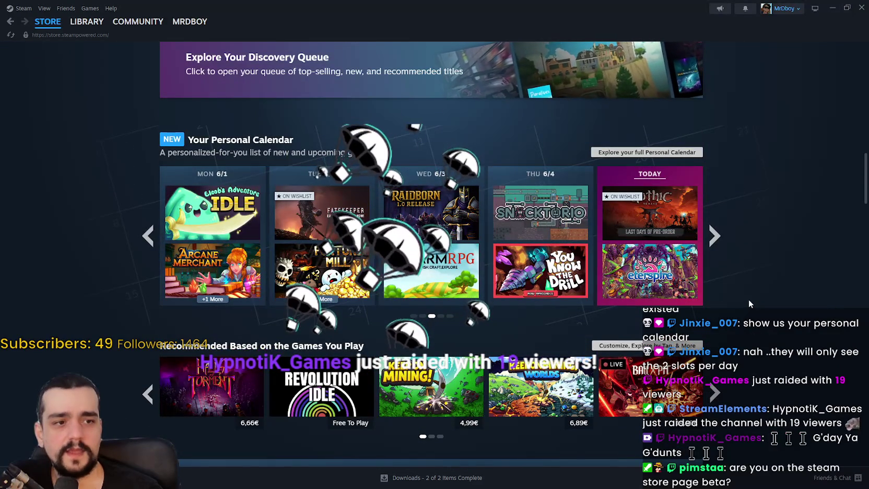
{"action": "scroll", "coordinate": [748, 299], "scroll_direction": "up", "scroll_amount": 1}
{"action": "scroll", "coordinate": [748, 299], "scroll_direction": "down", "scroll_amount": 1}
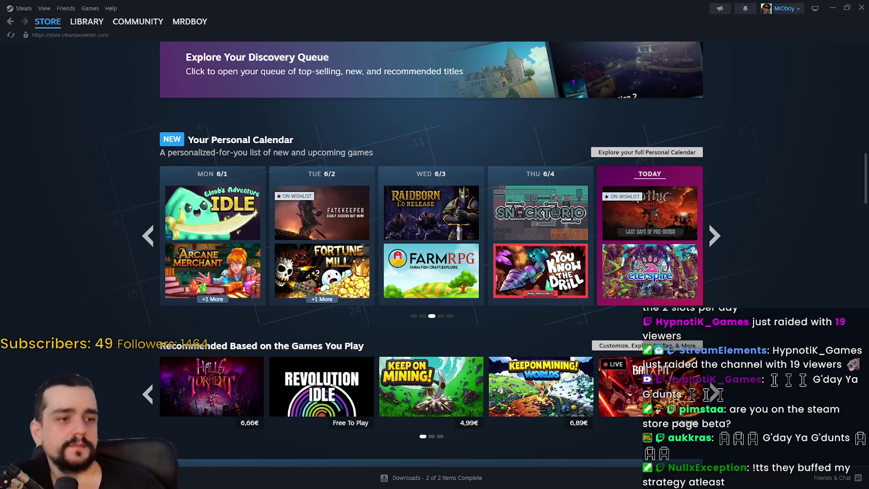
{"action": "scroll", "coordinate": [563, 327], "scroll_direction": "up", "scroll_amount": 2}
{"action": "scroll", "coordinate": [591, 296], "scroll_direction": "down", "scroll_amount": 2}
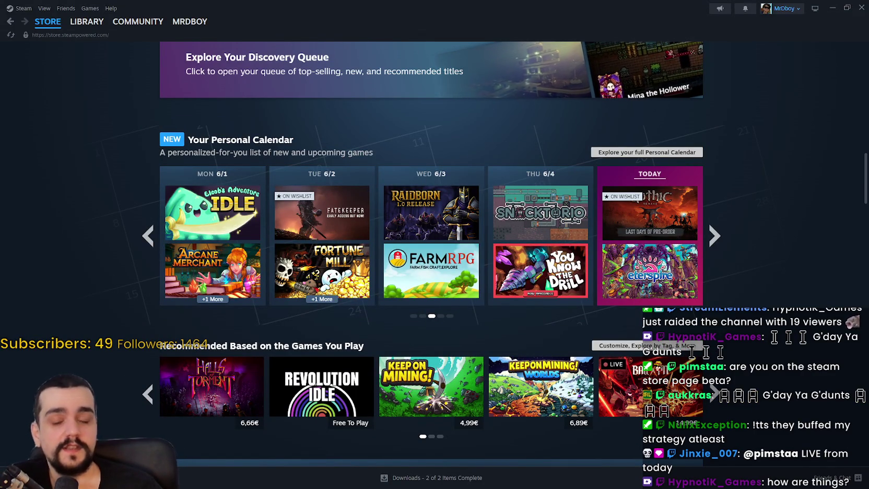
{"action": "scroll", "coordinate": [280, 203], "scroll_direction": "down", "scroll_amount": 1}
{"action": "scroll", "coordinate": [280, 203], "scroll_direction": "down", "scroll_amount": 8}
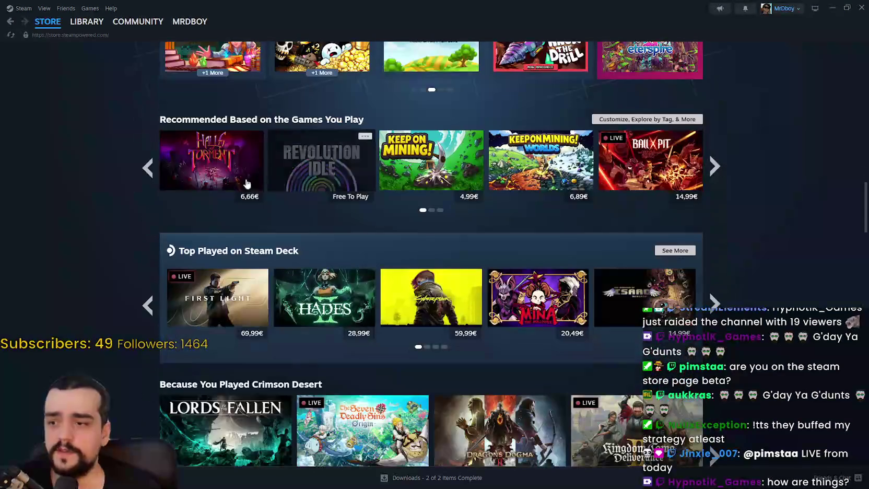
Switch the releases list to Popular Upcoming, then scroll down to the Under 10€ row.
{"action": "scroll", "coordinate": [88, 220], "scroll_direction": "up", "scroll_amount": 4}
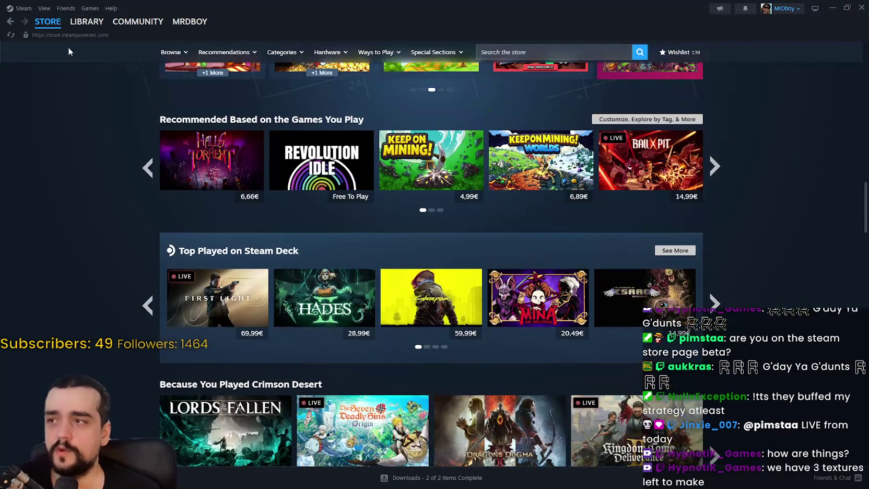
{"action": "mouse_move", "coordinate": [48, 29]}
{"action": "scroll", "coordinate": [619, 267], "scroll_direction": "down", "scroll_amount": 5}
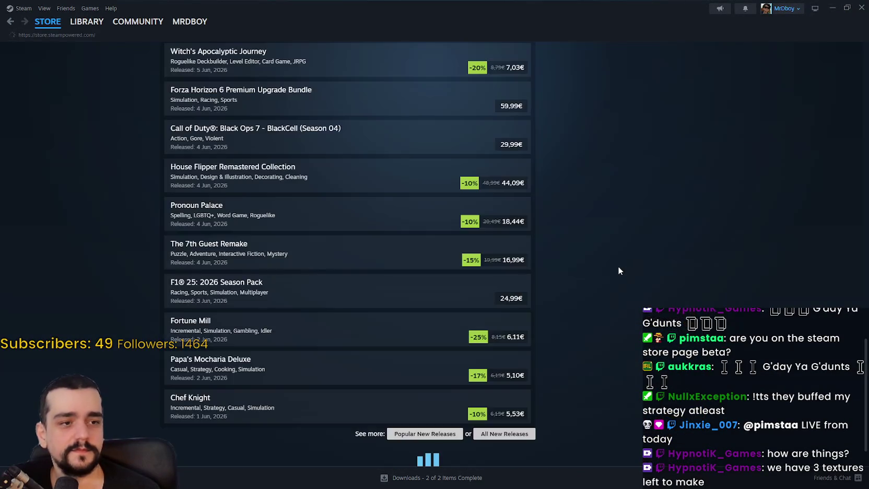
{"action": "scroll", "coordinate": [92, 348], "scroll_direction": "down", "scroll_amount": 18}
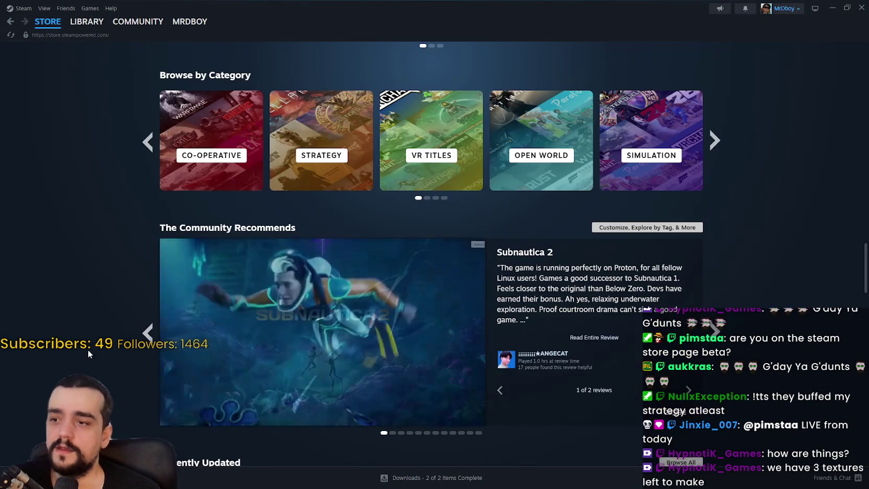
{"action": "scroll", "coordinate": [100, 313], "scroll_direction": "up", "scroll_amount": 12}
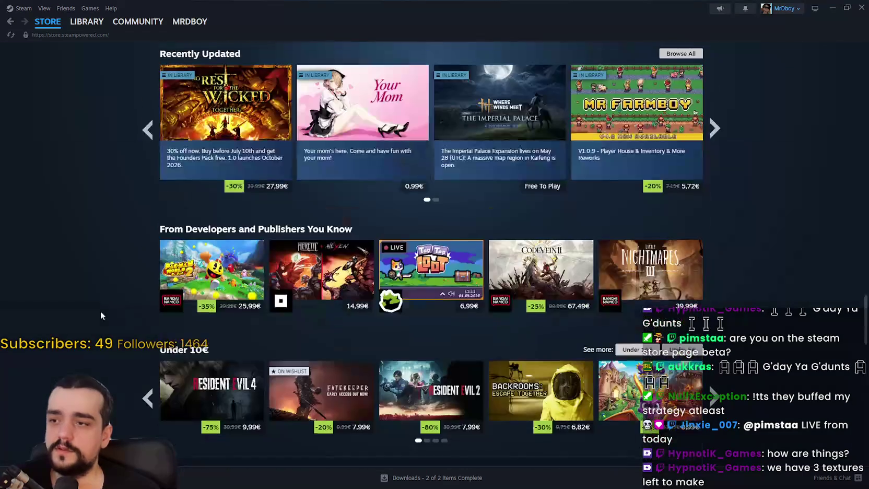
{"action": "scroll", "coordinate": [94, 303], "scroll_direction": "down", "scroll_amount": 8}
{"action": "scroll", "coordinate": [100, 293], "scroll_direction": "down", "scroll_amount": 1}
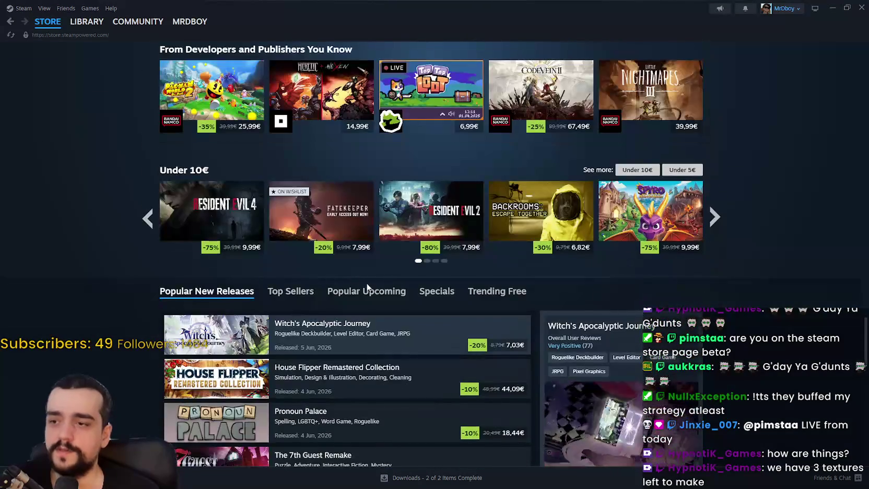
{"action": "left_click", "coordinate": [368, 289]}
{"action": "scroll", "coordinate": [90, 263], "scroll_direction": "down", "scroll_amount": 1}
{"action": "scroll", "coordinate": [90, 252], "scroll_direction": "down", "scroll_amount": 5}
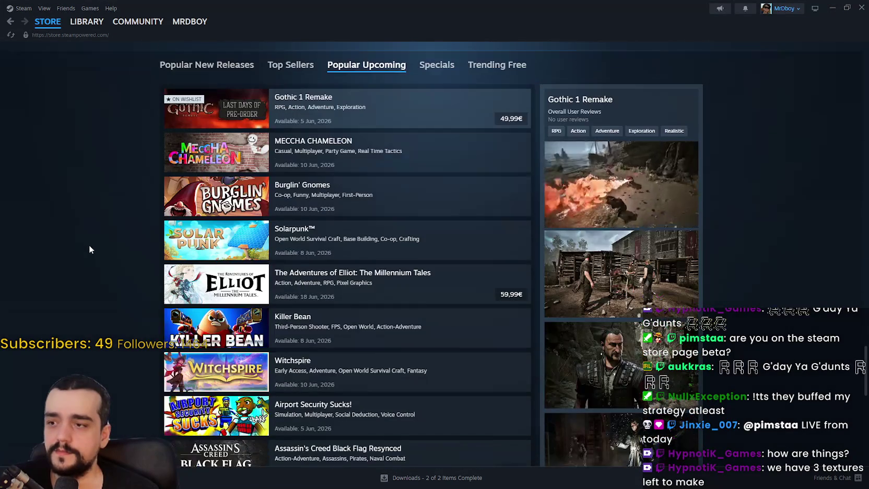
{"action": "scroll", "coordinate": [88, 240], "scroll_direction": "up", "scroll_amount": 3}
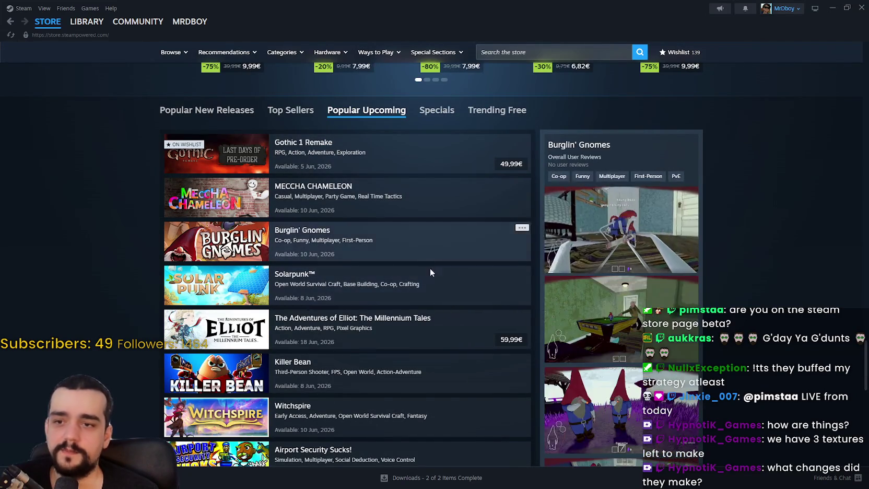
{"action": "scroll", "coordinate": [475, 327], "scroll_direction": "down", "scroll_amount": 3}
{"action": "scroll", "coordinate": [475, 327], "scroll_direction": "down", "scroll_amount": 3}
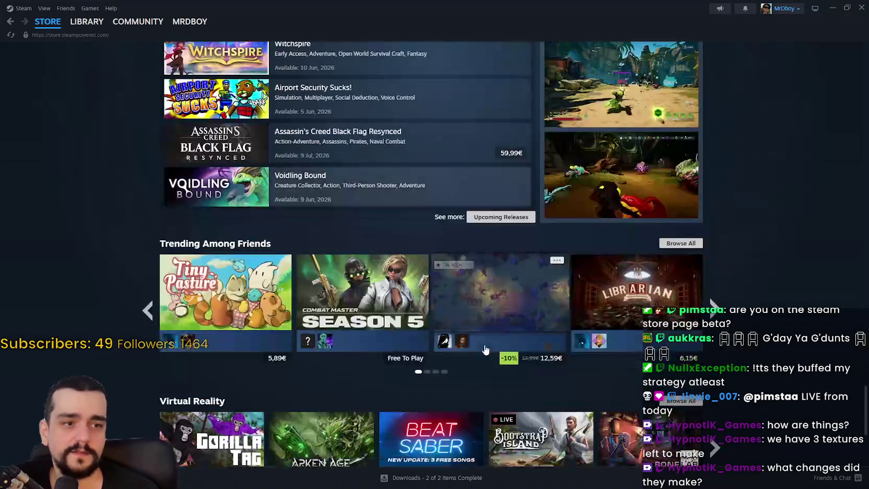
{"action": "scroll", "coordinate": [522, 410], "scroll_direction": "up", "scroll_amount": 4}
{"action": "scroll", "coordinate": [596, 363], "scroll_direction": "up", "scroll_amount": 8}
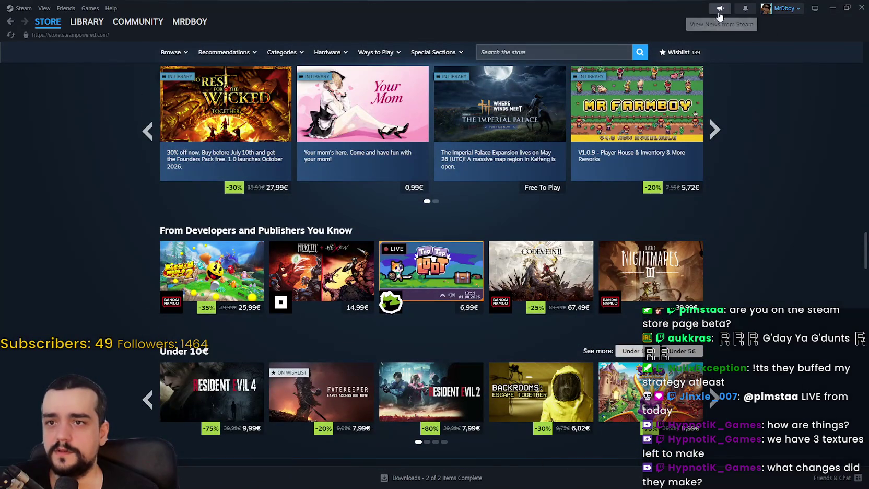
Open the 'A Refreshed Steam Store Home Page' announcement and scroll to its Popular Upcoming section.
{"action": "left_click", "coordinate": [720, 9]}
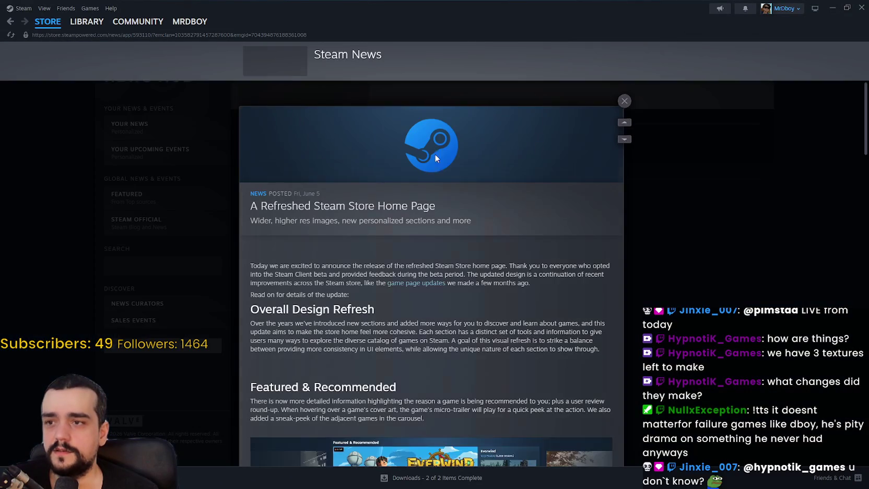
{"action": "scroll", "coordinate": [498, 298], "scroll_direction": "down", "scroll_amount": 5}
{"action": "scroll", "coordinate": [464, 222], "scroll_direction": "down", "scroll_amount": 10}
{"action": "scroll", "coordinate": [435, 208], "scroll_direction": "down", "scroll_amount": 10}
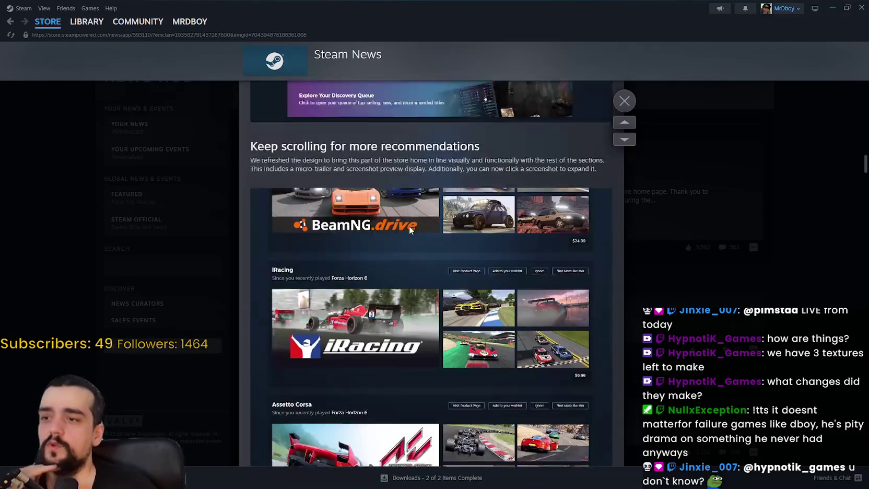
{"action": "left_click_drag", "start_coordinate": [265, 103], "coordinate": [331, 139]}
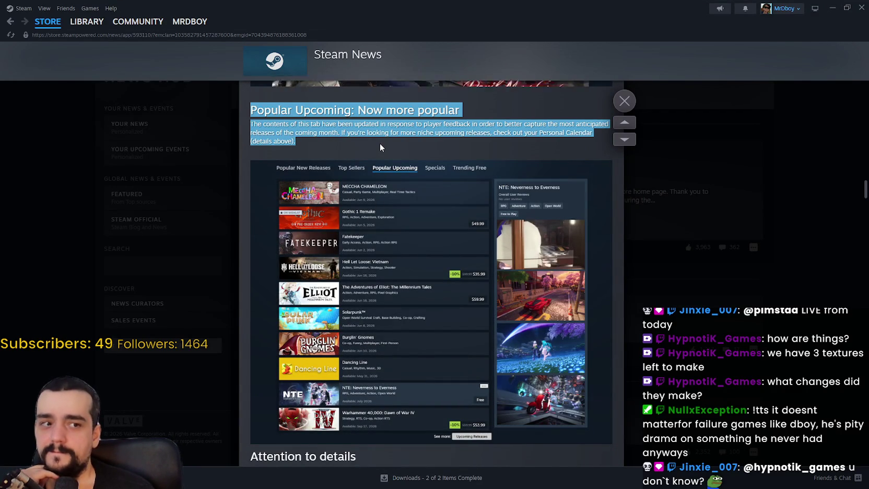
{"action": "left_click", "coordinate": [325, 134]}
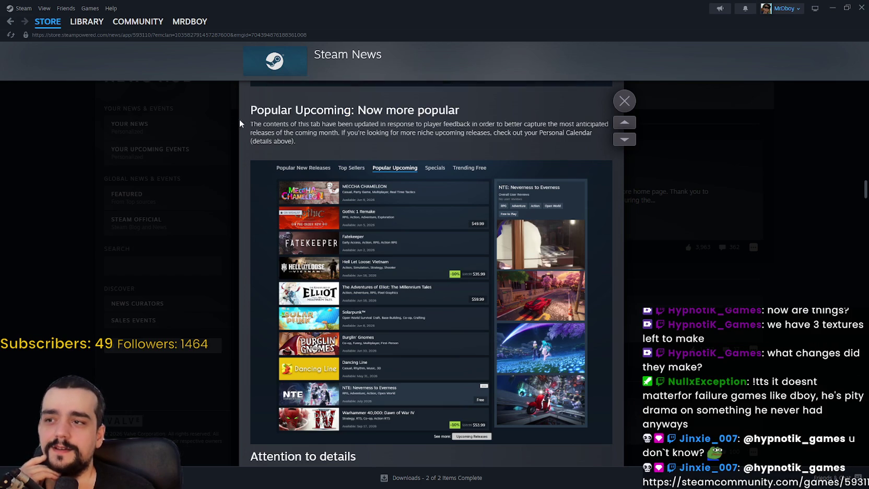
Highlight the Popular Upcoming heading and paragraph, including 'niche upcoming releases' and 'your Personal Calendar'.
{"action": "mouse_move", "coordinate": [256, 111]}
{"action": "left_mouse_down"}
{"action": "mouse_move", "coordinate": [457, 110]}
{"action": "mouse_move", "coordinate": [330, 108]}
{"action": "left_mouse_up"}
{"action": "left_click_drag", "start_coordinate": [257, 124], "coordinate": [469, 124]}
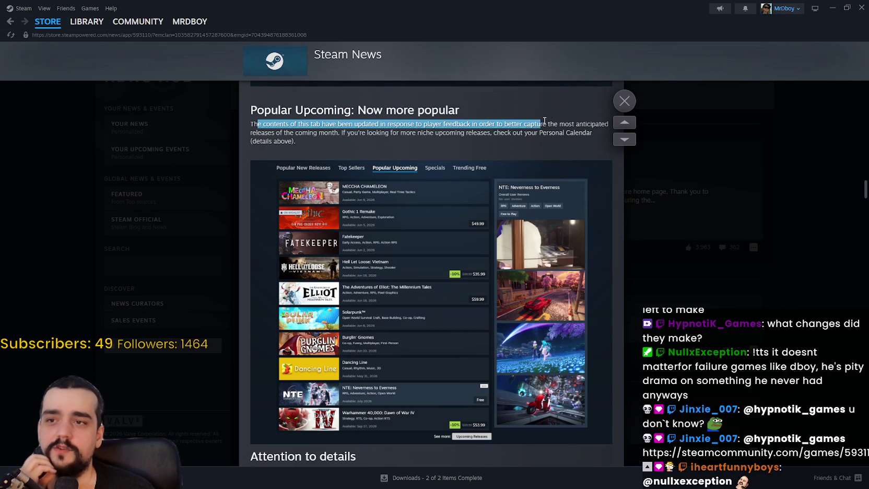
{"action": "mouse_move", "coordinate": [584, 120]}
{"action": "left_mouse_down"}
{"action": "mouse_move", "coordinate": [284, 133]}
{"action": "mouse_move", "coordinate": [292, 142]}
{"action": "mouse_move", "coordinate": [416, 124]}
{"action": "mouse_move", "coordinate": [424, 132]}
{"action": "left_mouse_up"}
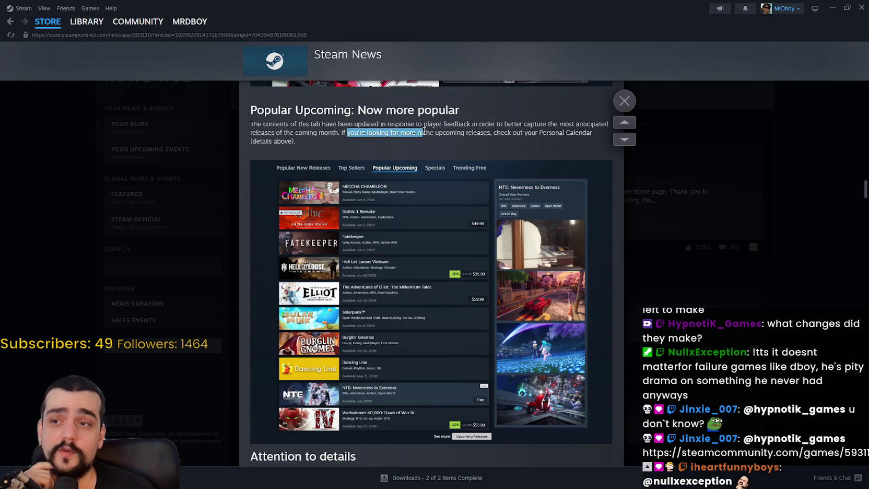
{"action": "left_click_drag", "start_coordinate": [477, 132], "coordinate": [426, 131]}
{"action": "left_click_drag", "start_coordinate": [526, 132], "coordinate": [579, 135]}
{"action": "left_click_drag", "start_coordinate": [314, 148], "coordinate": [245, 137]}
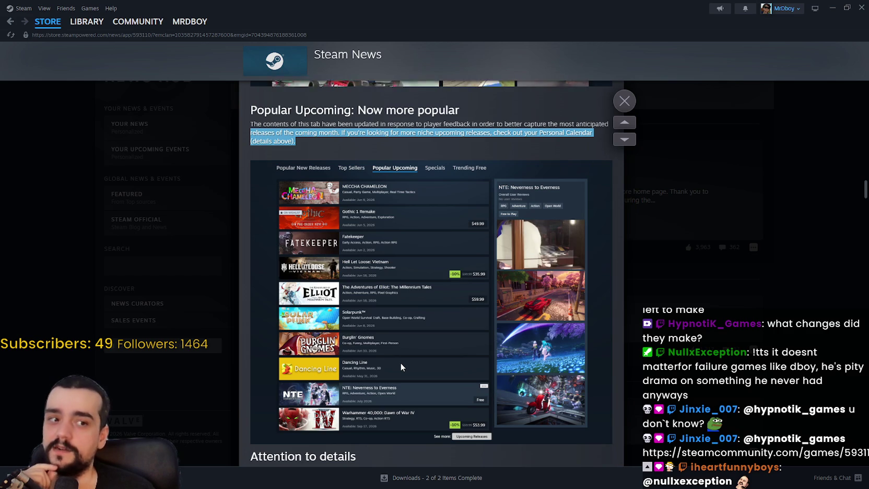
Scroll back to the article's top and close it to reach the News Hub.
{"action": "scroll", "coordinate": [394, 370], "scroll_direction": "down", "scroll_amount": 1}
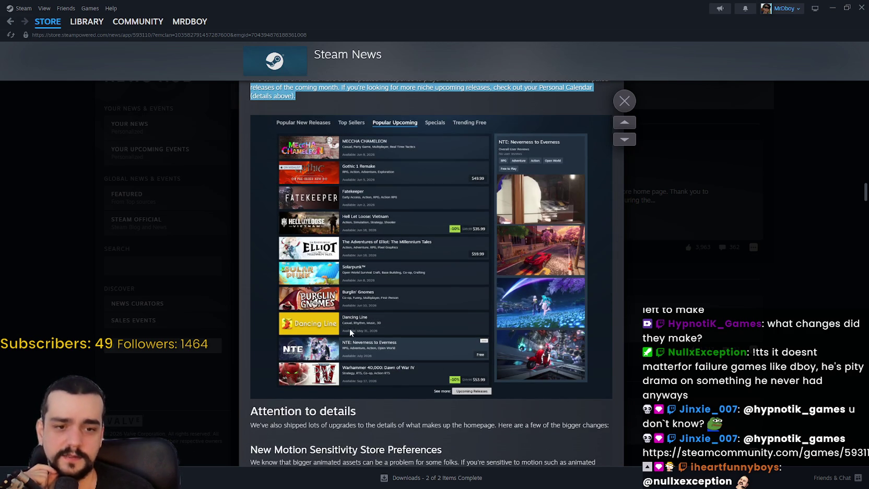
{"action": "scroll", "coordinate": [426, 301], "scroll_direction": "up", "scroll_amount": 1}
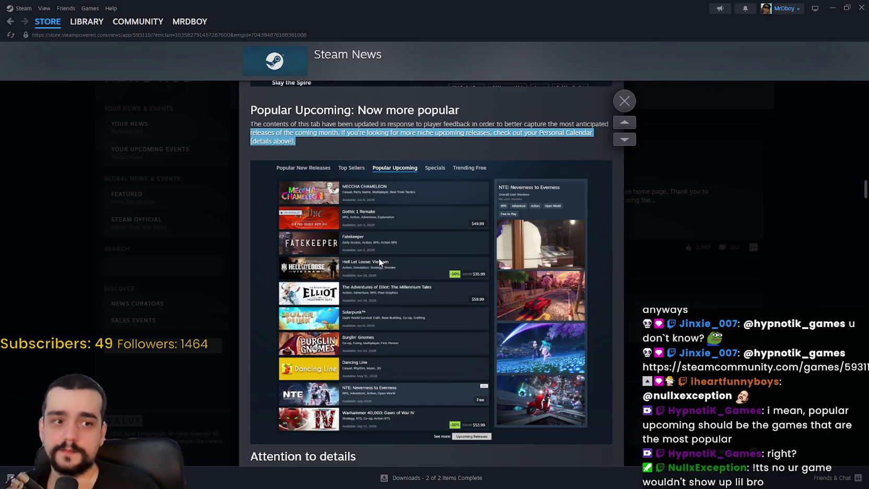
{"action": "scroll", "coordinate": [405, 280], "scroll_direction": "up", "scroll_amount": 8}
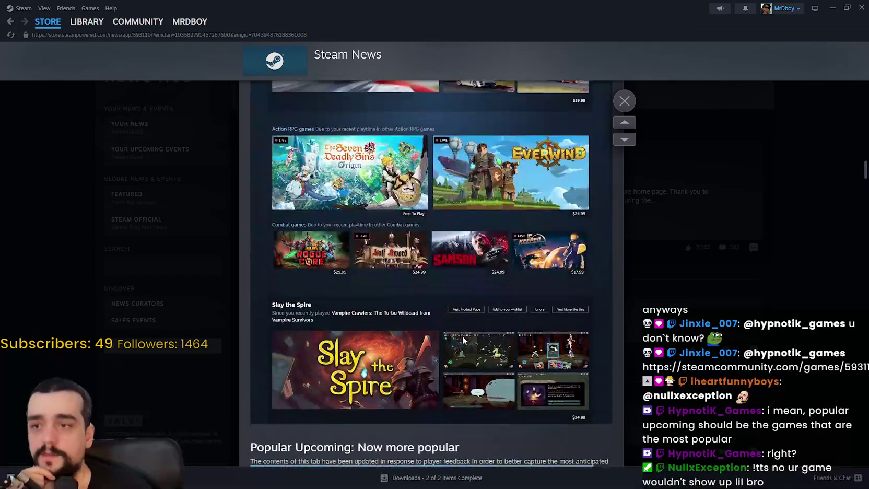
{"action": "scroll", "coordinate": [539, 329], "scroll_direction": "up", "scroll_amount": 5}
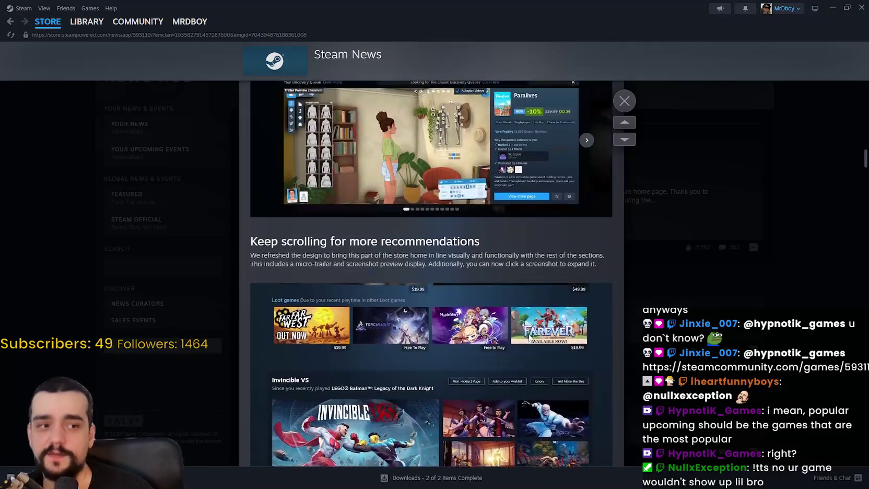
{"action": "scroll", "coordinate": [539, 329], "scroll_direction": "up", "scroll_amount": 3}
{"action": "left_click", "coordinate": [699, 208]}
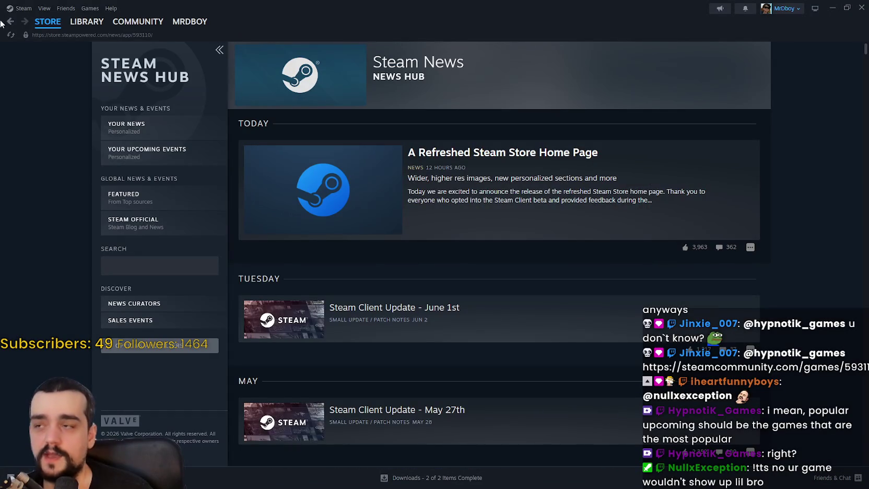
Scroll the Store home page to Your Personal Calendar, show next week, then return to this week.
{"action": "left_click", "coordinate": [54, 24]}
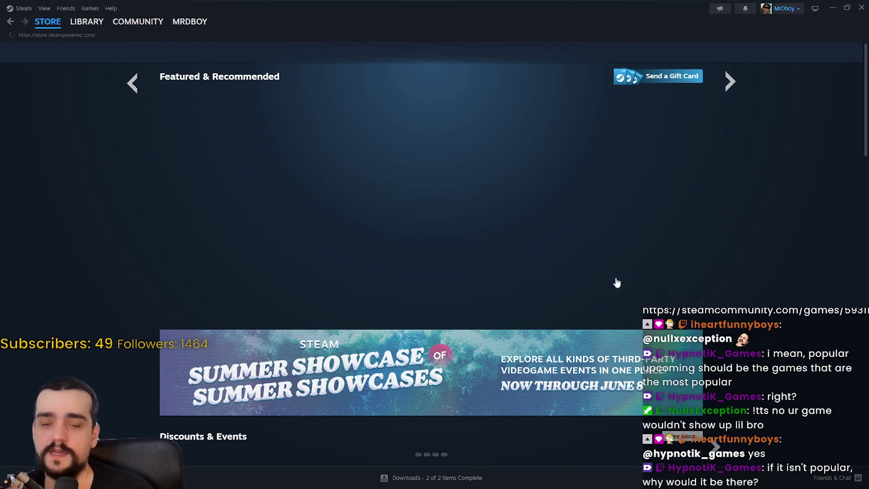
{"action": "scroll", "coordinate": [612, 279], "scroll_direction": "down", "scroll_amount": 13}
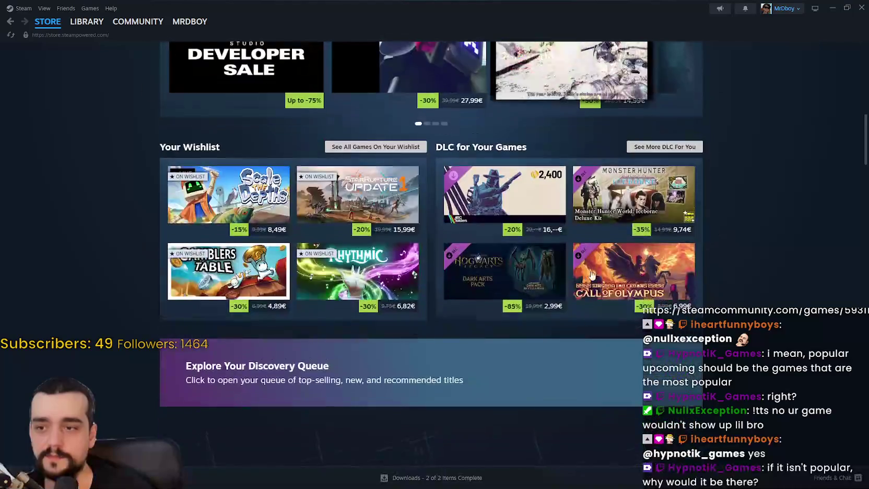
{"action": "scroll", "coordinate": [729, 334], "scroll_direction": "down", "scroll_amount": 4}
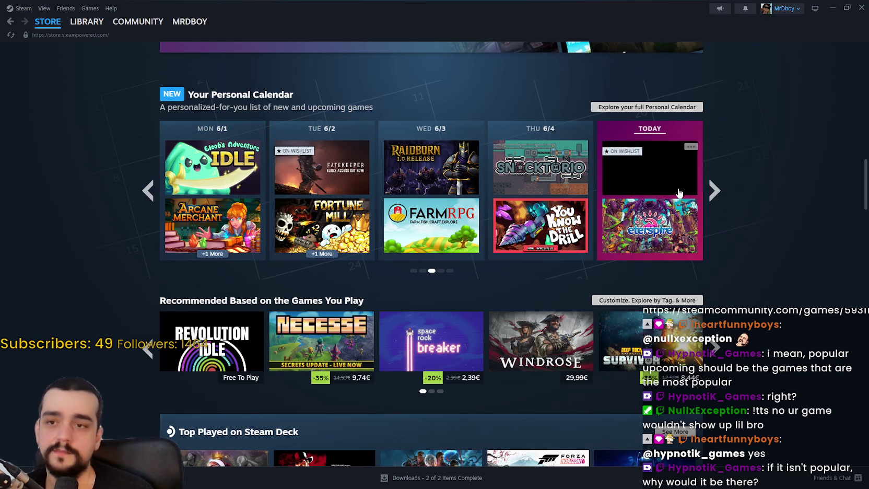
{"action": "left_click", "coordinate": [716, 191]}
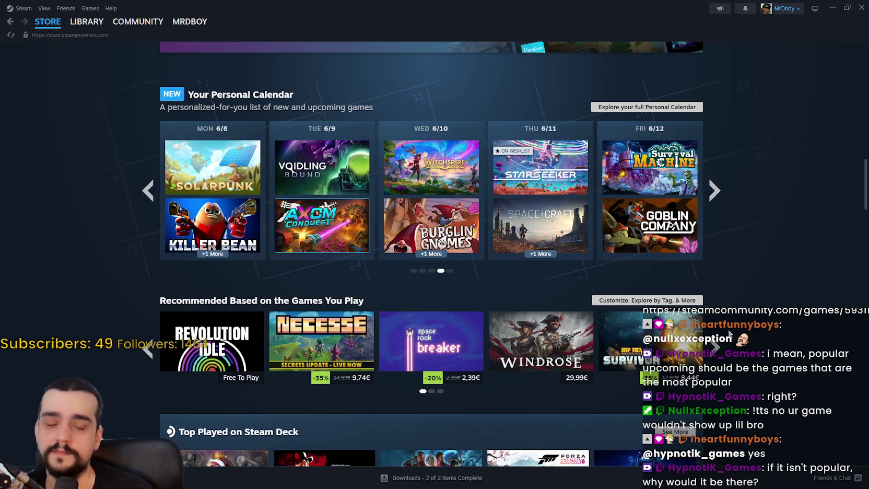
{"action": "left_click", "coordinate": [147, 193]}
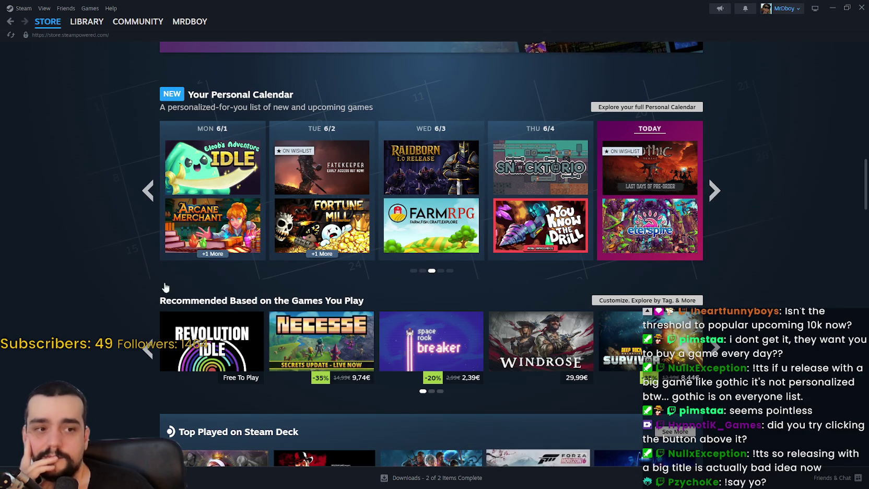
Open the full Personal Calendar, browse its Released and Upcoming games, then return to the Store home page.
{"action": "left_click", "coordinate": [650, 108]}
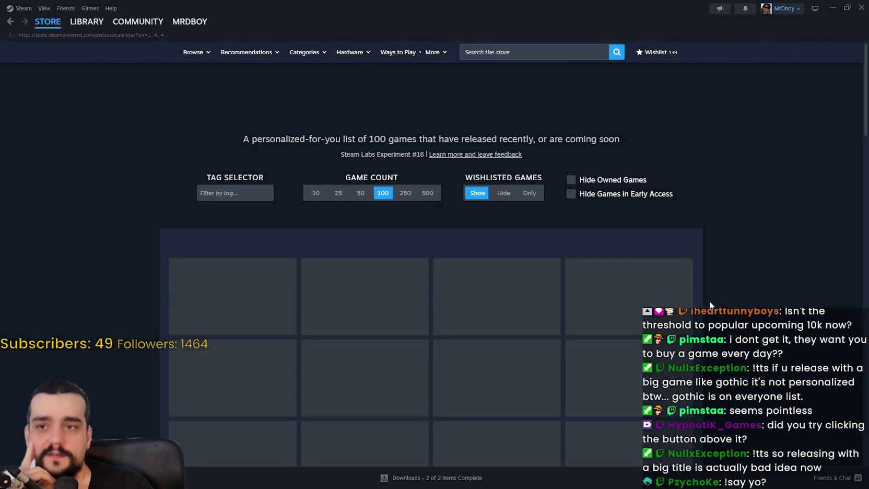
{"action": "scroll", "coordinate": [697, 257], "scroll_direction": "down", "scroll_amount": 3}
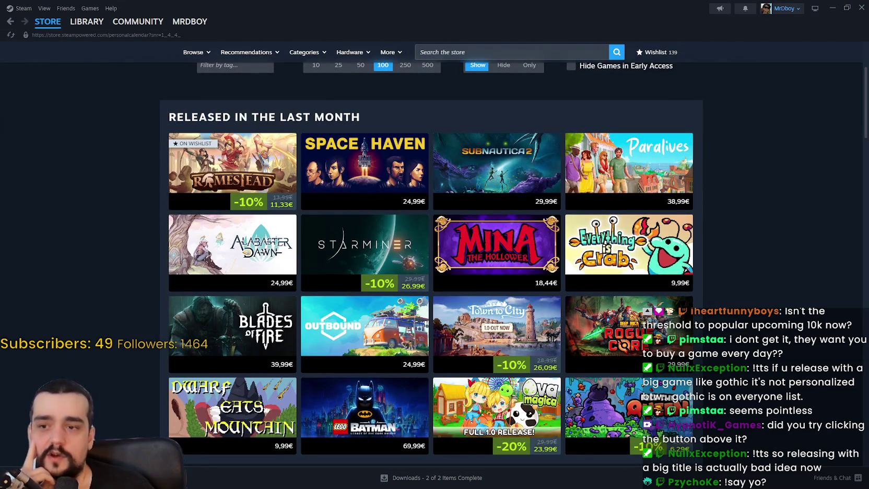
{"action": "scroll", "coordinate": [736, 329], "scroll_direction": "down", "scroll_amount": 6}
{"action": "scroll", "coordinate": [737, 327], "scroll_direction": "down", "scroll_amount": 7}
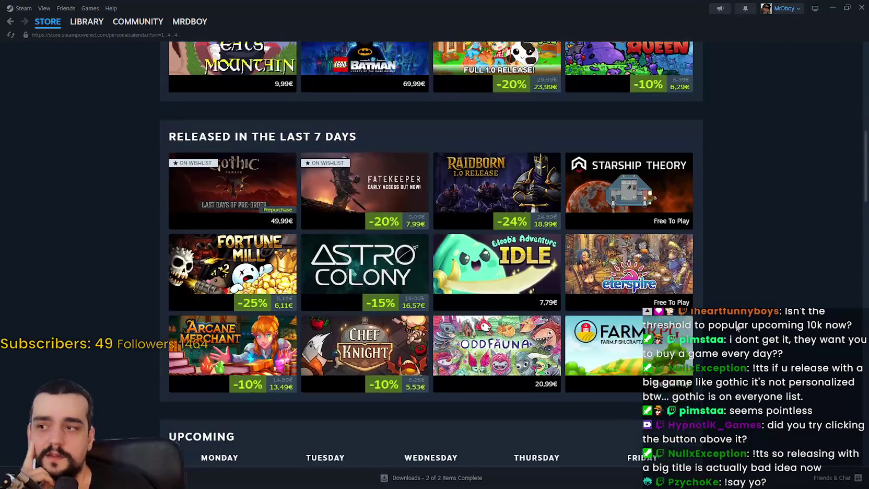
{"action": "scroll", "coordinate": [736, 326], "scroll_direction": "down", "scroll_amount": 1}
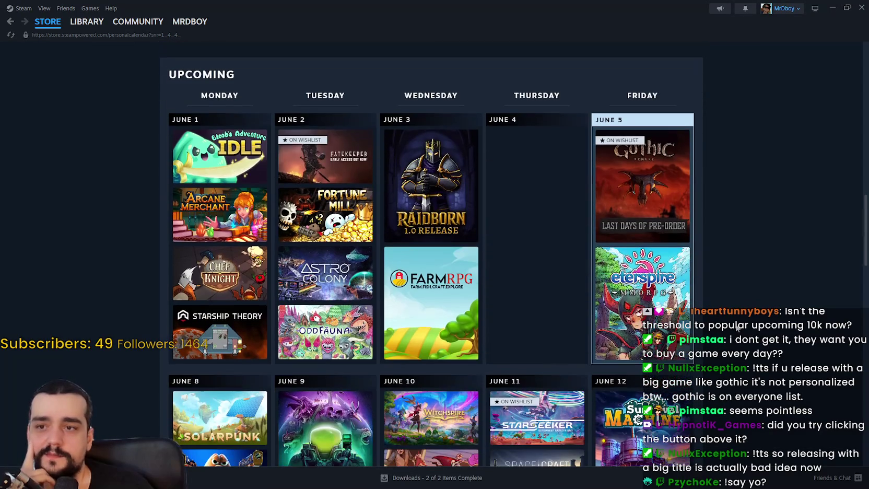
{"action": "scroll", "coordinate": [737, 327], "scroll_direction": "down", "scroll_amount": 3}
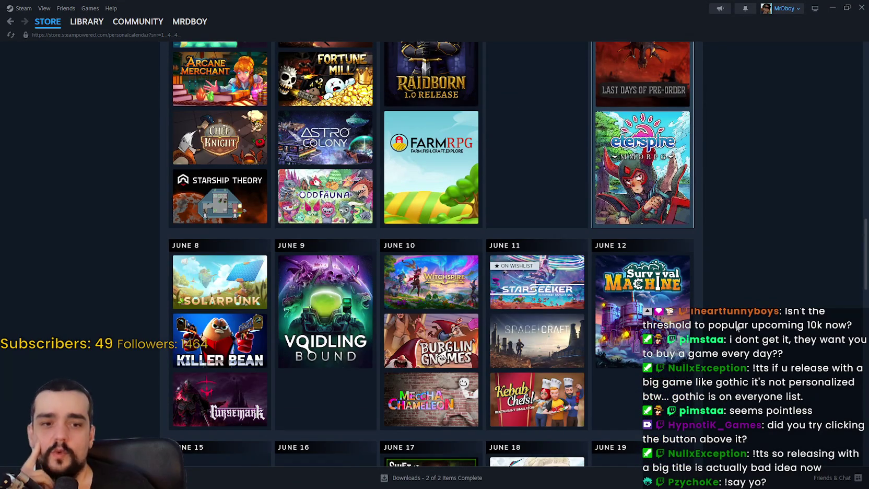
{"action": "scroll", "coordinate": [735, 325], "scroll_direction": "up", "scroll_amount": 2}
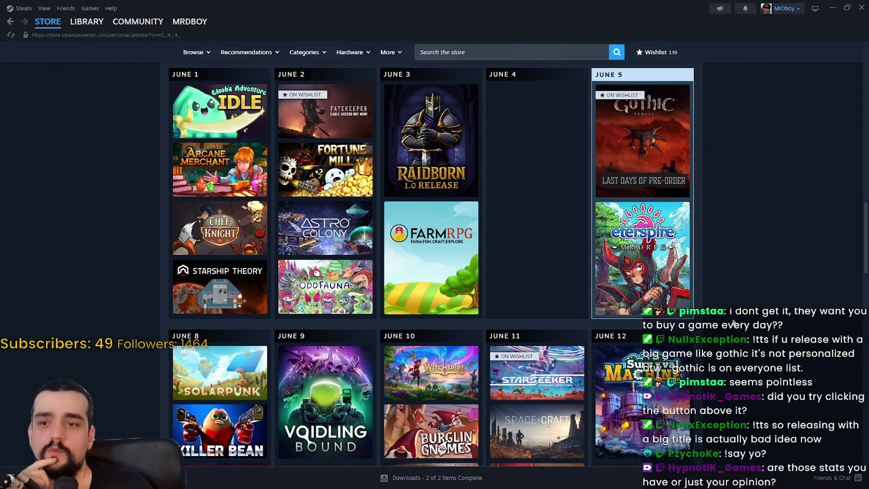
{"action": "scroll", "coordinate": [734, 324], "scroll_direction": "down", "scroll_amount": 1}
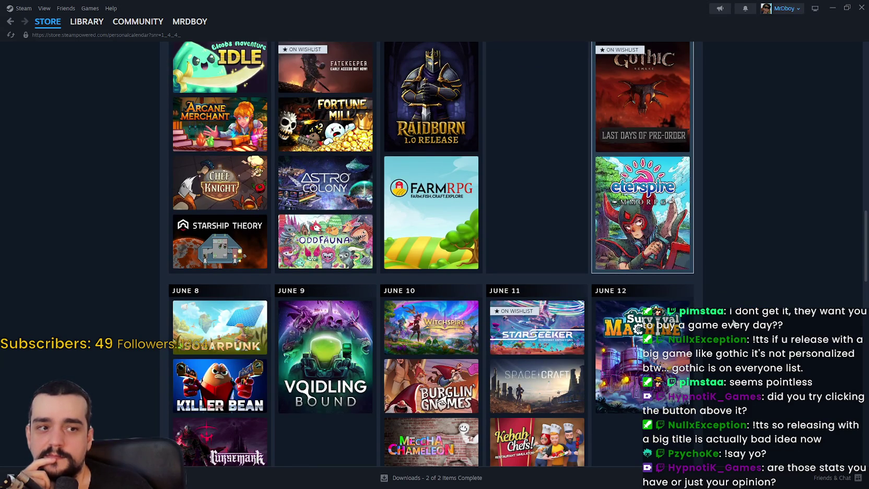
{"action": "scroll", "coordinate": [734, 323], "scroll_direction": "down", "scroll_amount": 3}
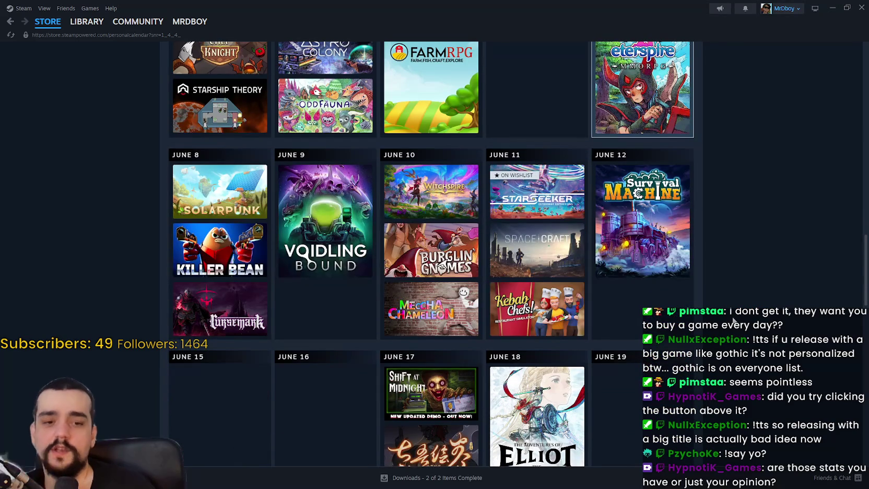
{"action": "scroll", "coordinate": [748, 375], "scroll_direction": "up", "scroll_amount": 15}
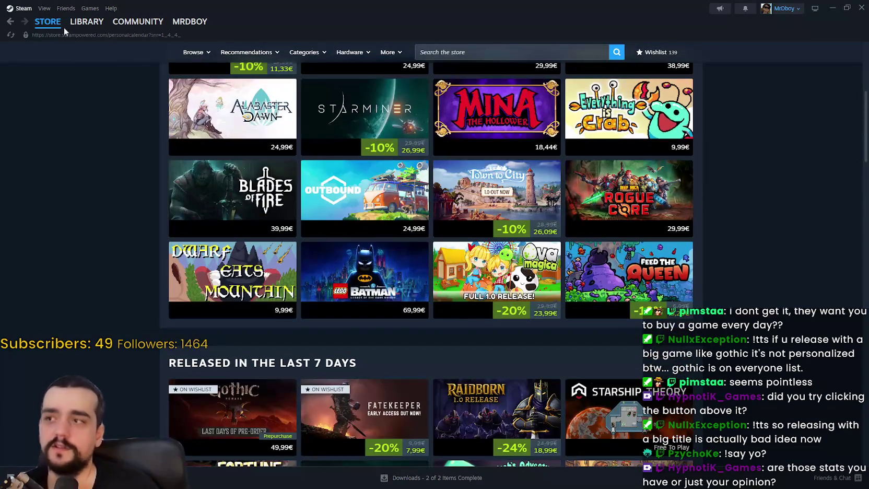
{"action": "left_click", "coordinate": [41, 30]}
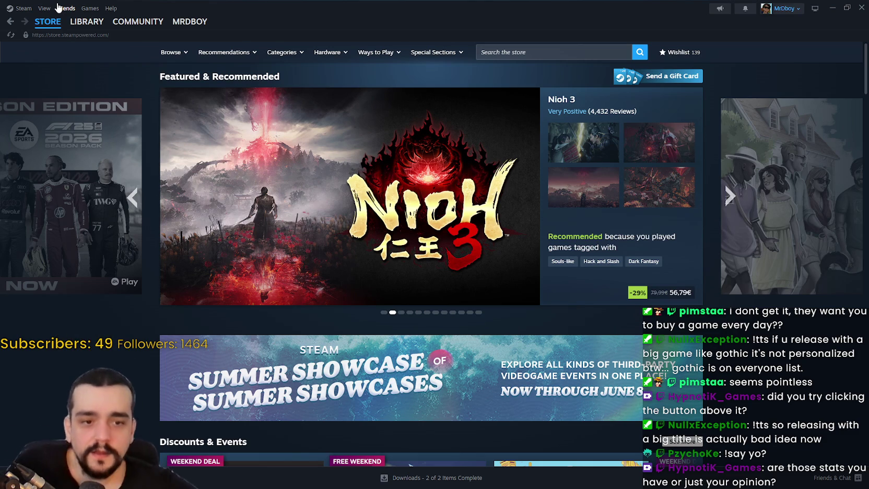
Scroll to Your Personal Calendar and page it ahead to the week of Mon 6/15–Fri 6/19.
{"action": "scroll", "coordinate": [428, 340], "scroll_direction": "down", "scroll_amount": 8}
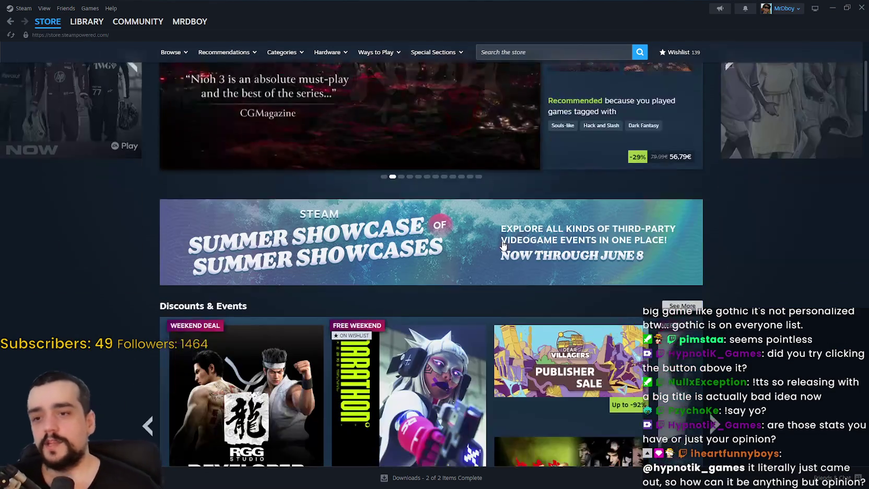
{"action": "scroll", "coordinate": [428, 341], "scroll_direction": "down", "scroll_amount": 8}
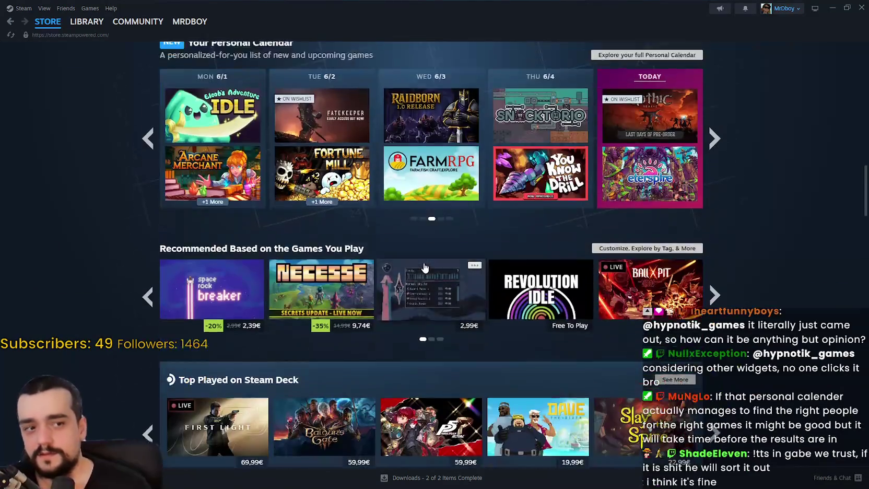
{"action": "scroll", "coordinate": [424, 268], "scroll_direction": "up", "scroll_amount": 2}
{"action": "mouse_move", "coordinate": [424, 268]}
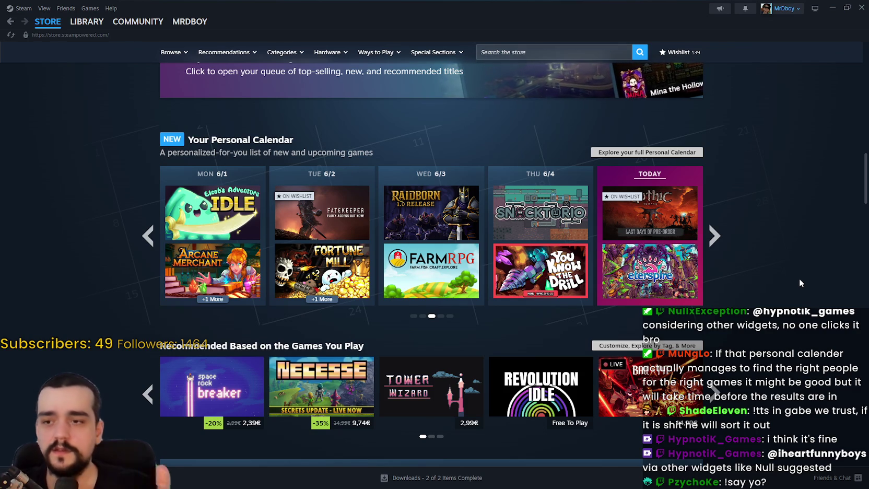
{"action": "scroll", "coordinate": [799, 282], "scroll_direction": "down", "scroll_amount": 15}
{"action": "scroll", "coordinate": [762, 317], "scroll_direction": "down", "scroll_amount": 5}
{"action": "scroll", "coordinate": [755, 334], "scroll_direction": "up", "scroll_amount": 15}
{"action": "scroll", "coordinate": [753, 343], "scroll_direction": "up", "scroll_amount": 8}
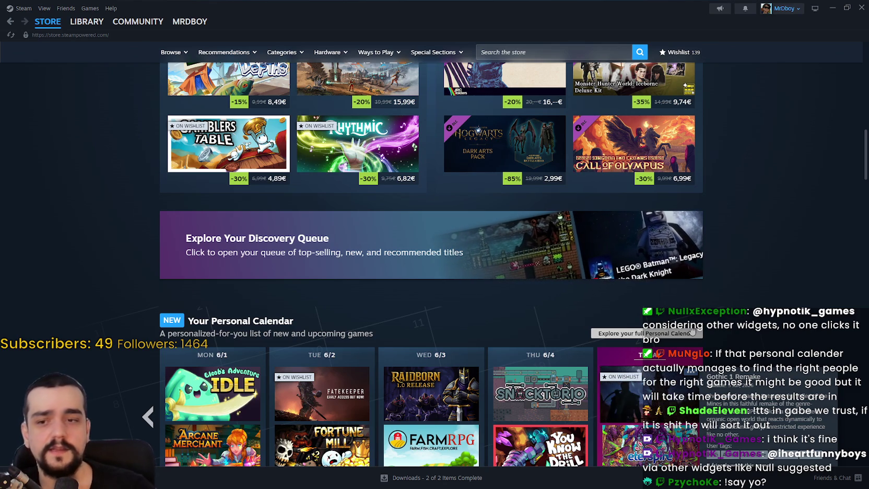
{"action": "scroll", "coordinate": [707, 297], "scroll_direction": "down", "scroll_amount": 3}
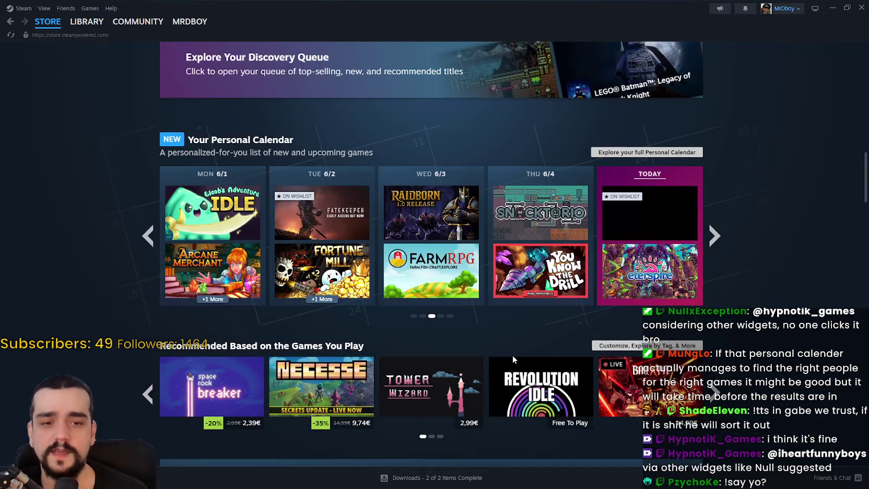
{"action": "scroll", "coordinate": [552, 355], "scroll_direction": "down", "scroll_amount": 3}
{"action": "scroll", "coordinate": [797, 375], "scroll_direction": "up", "scroll_amount": 3}
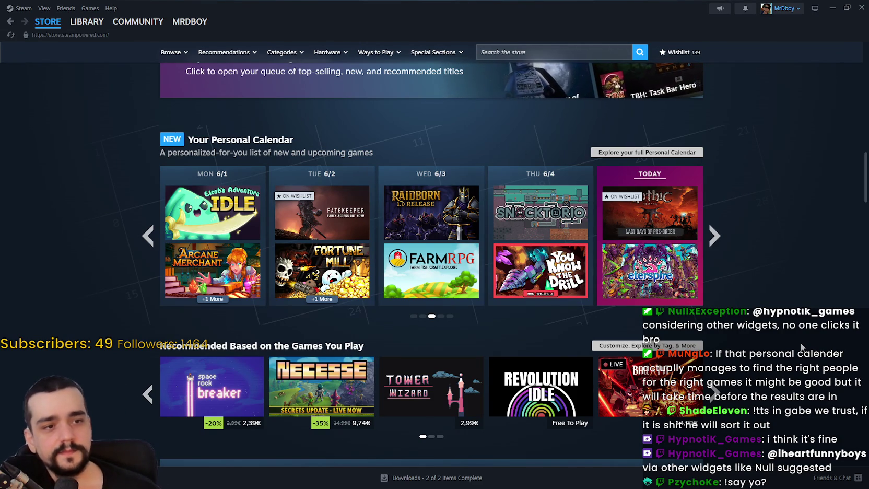
{"action": "scroll", "coordinate": [802, 347], "scroll_direction": "up", "scroll_amount": 3}
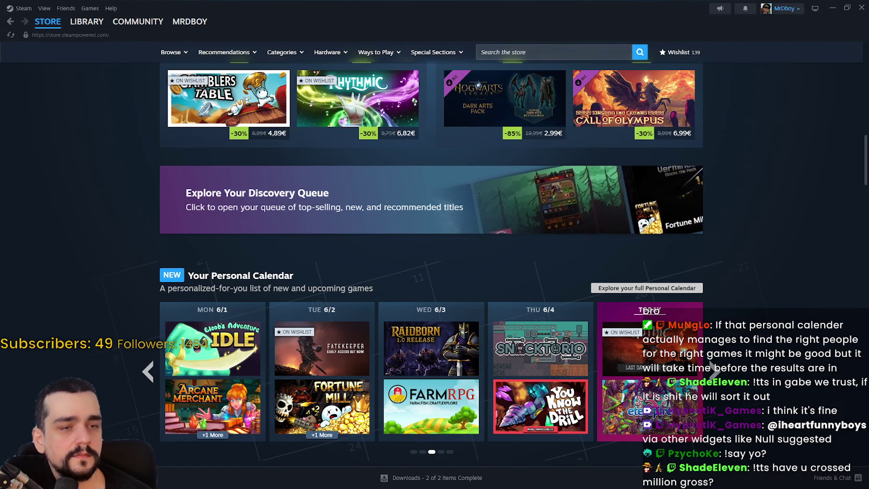
{"action": "scroll", "coordinate": [607, 314], "scroll_direction": "up", "scroll_amount": 3}
{"action": "scroll", "coordinate": [763, 288], "scroll_direction": "down", "scroll_amount": 4}
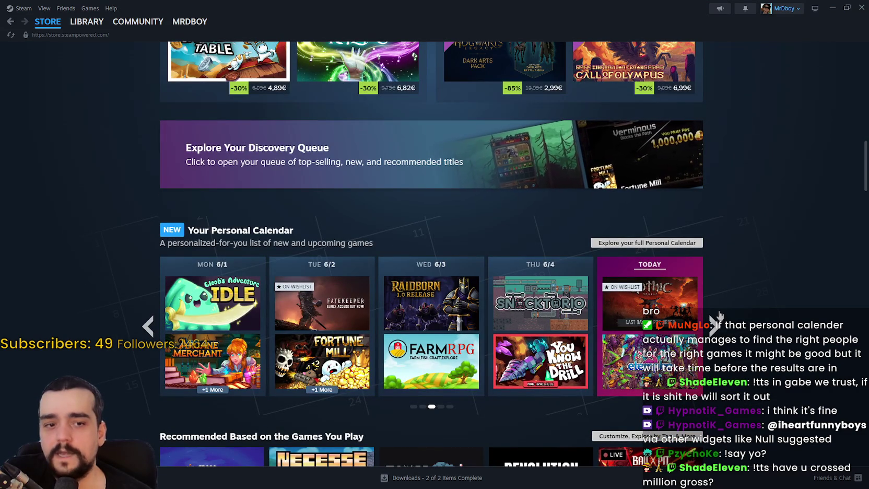
{"action": "scroll", "coordinate": [741, 301], "scroll_direction": "down", "scroll_amount": 2}
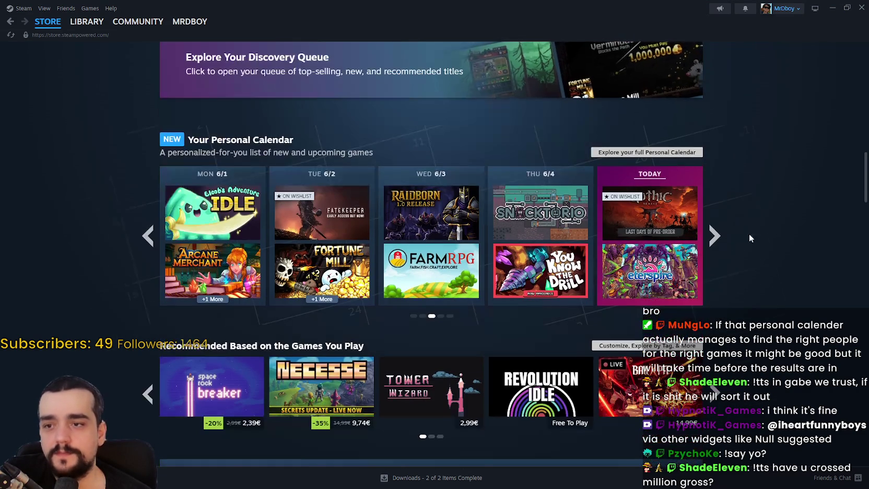
{"action": "left_click", "coordinate": [716, 237]}
{"action": "left_click", "coordinate": [715, 237]}
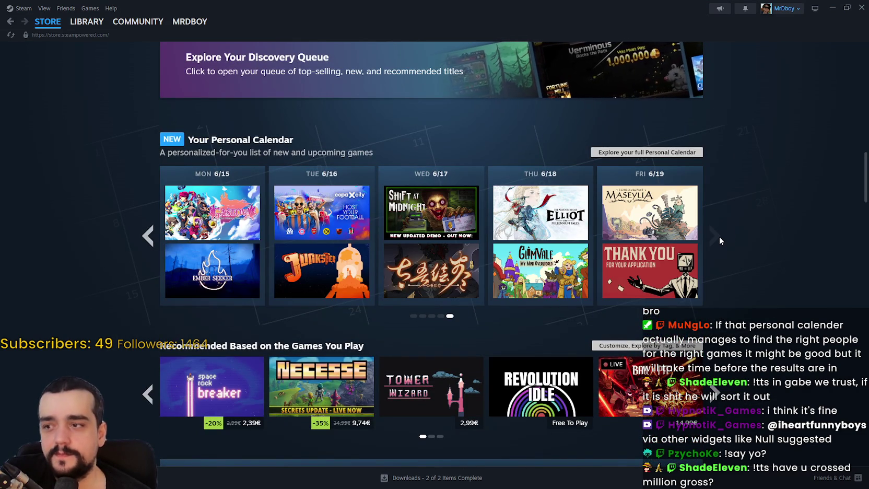
{"action": "left_click", "coordinate": [146, 236]}
{"action": "left_click", "coordinate": [146, 236]}
{"action": "left_click", "coordinate": [146, 236]}
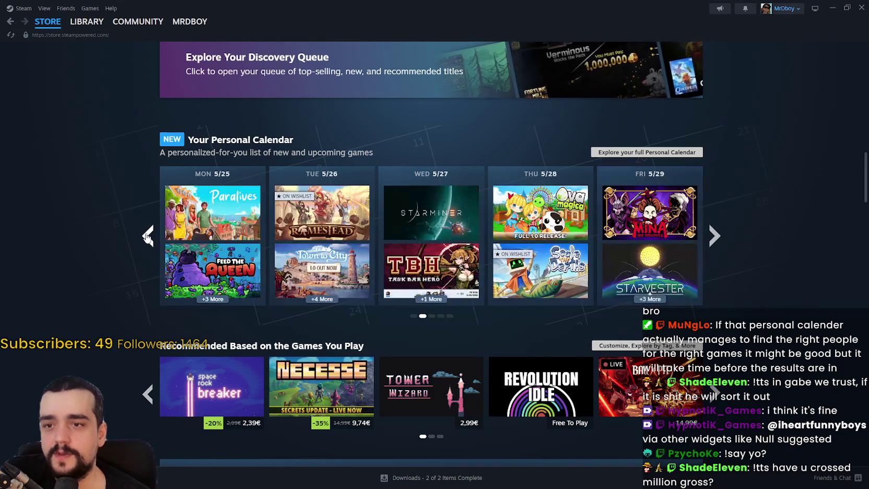
{"action": "left_click", "coordinate": [714, 240]}
{"action": "left_click", "coordinate": [713, 240]}
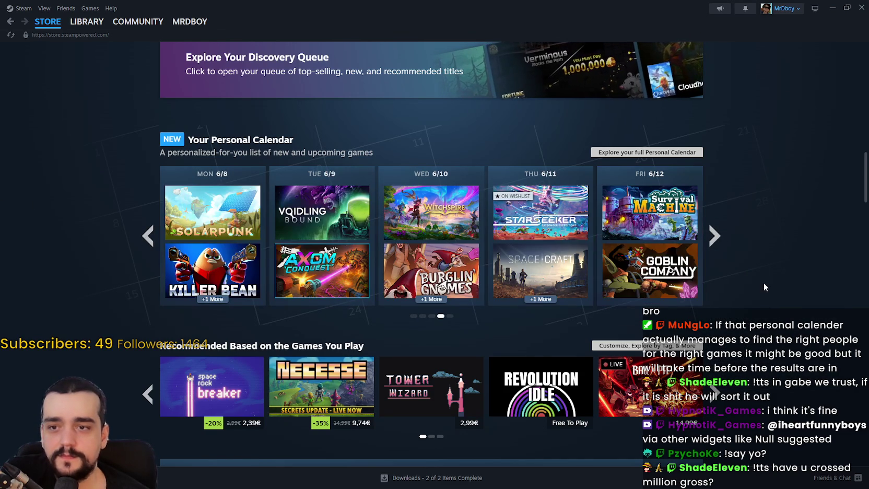
{"action": "left_click", "coordinate": [146, 244]}
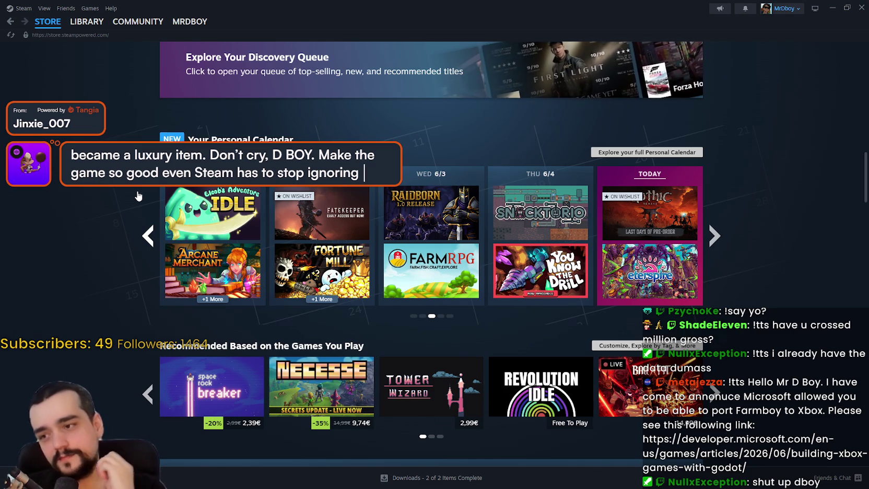
Scroll up to the Featured & Recommended carousel, then drag the Microsoft Godot article window into view.
{"action": "scroll", "coordinate": [72, 148], "scroll_direction": "up", "scroll_amount": 15}
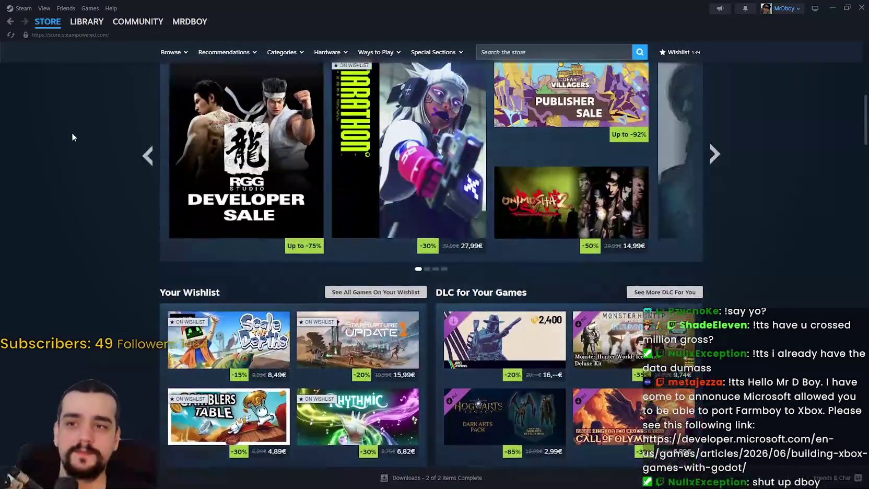
{"action": "scroll", "coordinate": [89, 305], "scroll_direction": "up", "scroll_amount": 2}
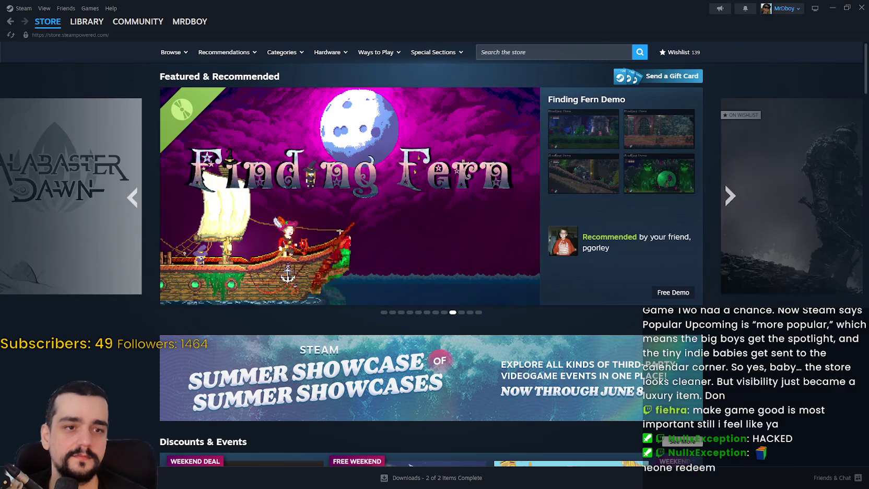
{"action": "left_click_drag", "start_coordinate": [538, 142], "coordinate": [538, 51]}
Maximize the article's browser window and select the title 'Building XBOX Games with Godot'.
{"action": "scroll", "coordinate": [494, 311], "scroll_direction": "down", "scroll_amount": 3}
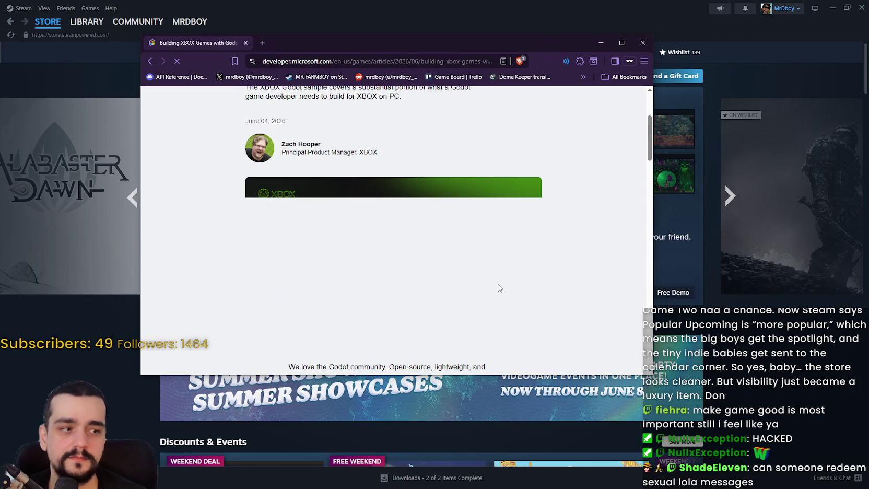
{"action": "scroll", "coordinate": [559, 213], "scroll_direction": "up", "scroll_amount": 2}
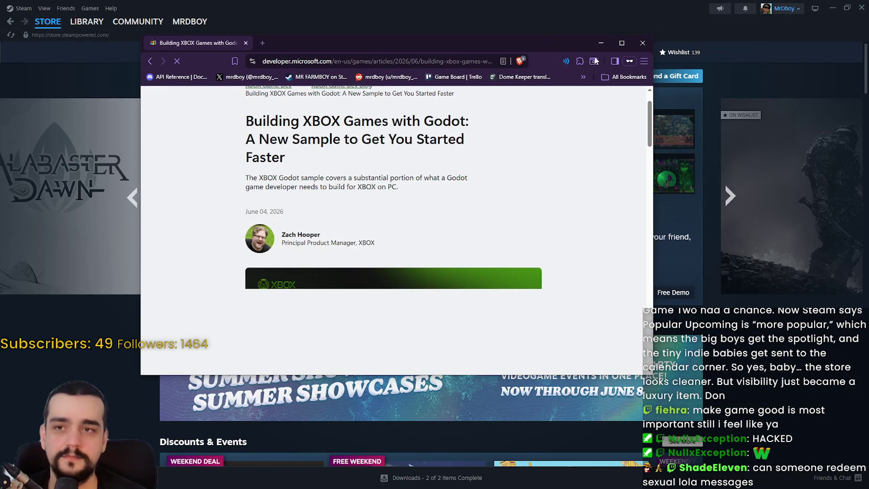
{"action": "left_click", "coordinate": [625, 46]}
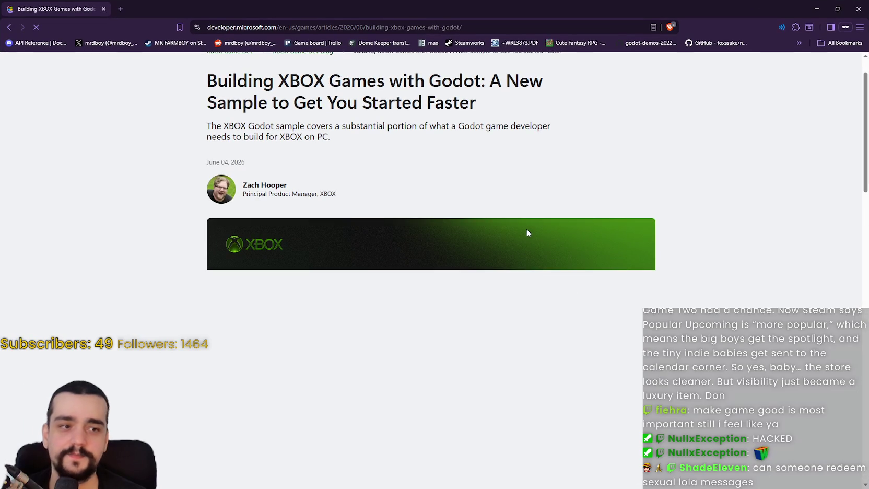
{"action": "scroll", "coordinate": [507, 251], "scroll_direction": "down", "scroll_amount": 3}
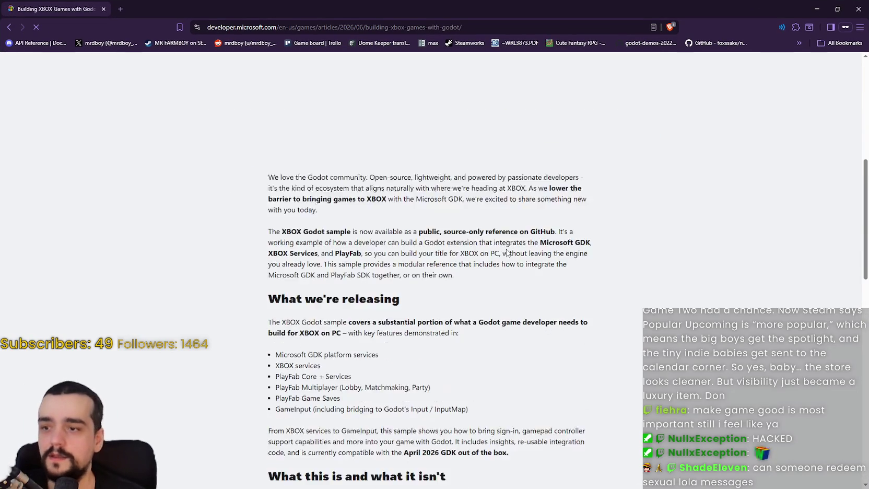
{"action": "scroll", "coordinate": [511, 254], "scroll_direction": "up", "scroll_amount": 3}
{"action": "scroll", "coordinate": [238, 94], "scroll_direction": "up", "scroll_amount": 1}
{"action": "mouse_move", "coordinate": [208, 126]}
{"action": "left_mouse_down"}
{"action": "mouse_move", "coordinate": [491, 119]}
{"action": "mouse_move", "coordinate": [559, 130]}
{"action": "mouse_move", "coordinate": [541, 146]}
{"action": "left_mouse_up"}
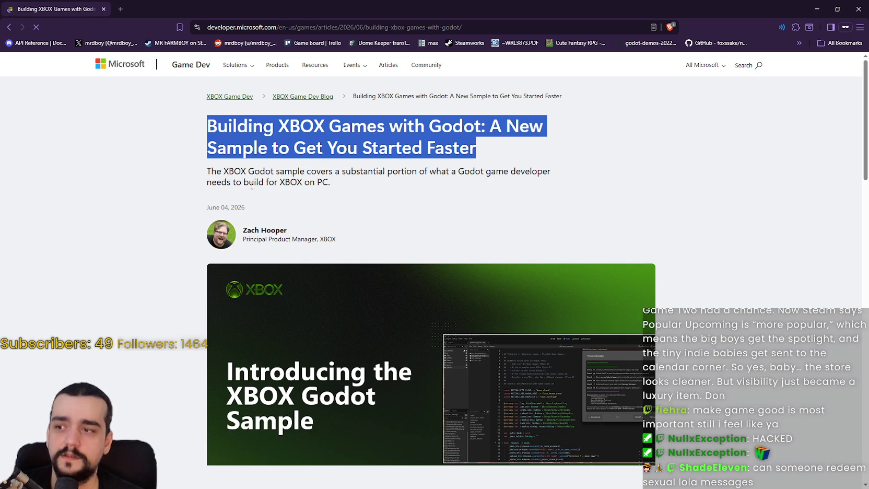
Scroll past the banner and highlight the article's opening paragraph.
{"action": "scroll", "coordinate": [538, 313], "scroll_direction": "down", "scroll_amount": 3}
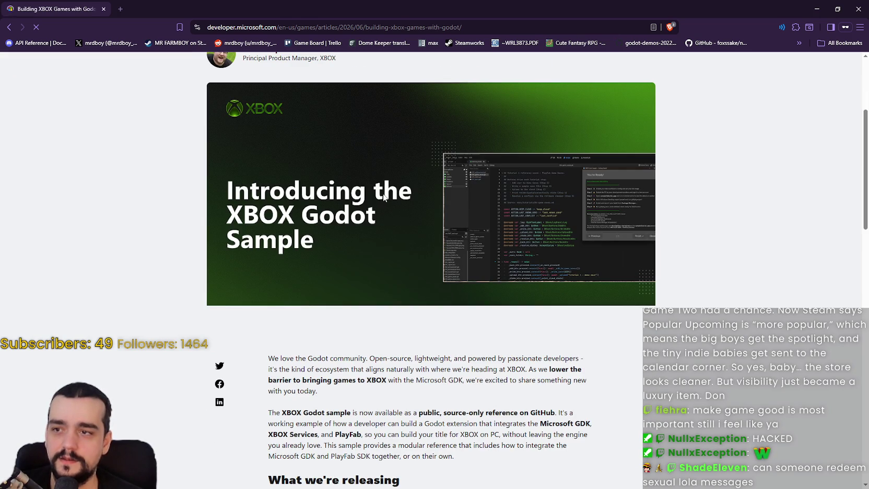
{"action": "scroll", "coordinate": [270, 240], "scroll_direction": "down", "scroll_amount": 1}
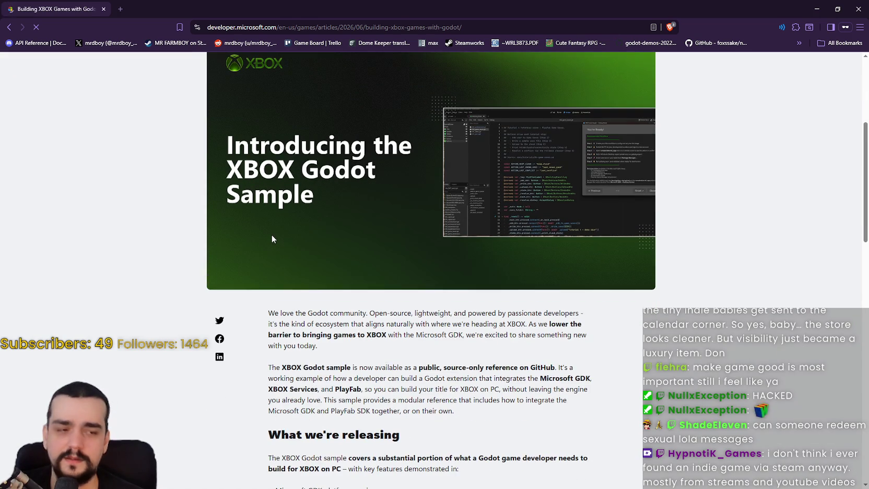
{"action": "scroll", "coordinate": [270, 240], "scroll_direction": "down", "scroll_amount": 1}
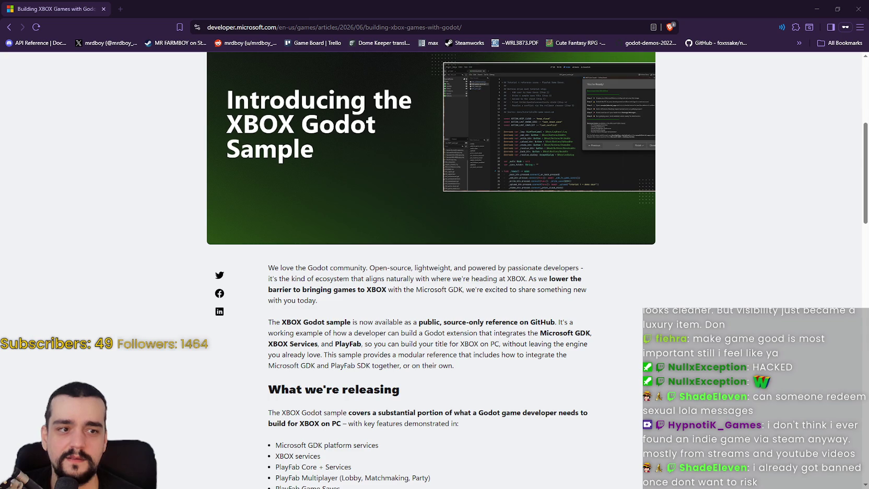
{"action": "scroll", "coordinate": [574, 248], "scroll_direction": "down", "scroll_amount": 3}
{"action": "mouse_move", "coordinate": [269, 132]}
{"action": "left_mouse_down"}
{"action": "mouse_move", "coordinate": [583, 133]}
{"action": "mouse_move", "coordinate": [584, 149]}
{"action": "mouse_move", "coordinate": [509, 144]}
{"action": "mouse_move", "coordinate": [506, 154]}
{"action": "mouse_move", "coordinate": [330, 153]}
{"action": "mouse_move", "coordinate": [389, 155]}
{"action": "mouse_move", "coordinate": [396, 163]}
{"action": "mouse_move", "coordinate": [389, 198]}
{"action": "left_mouse_up"}
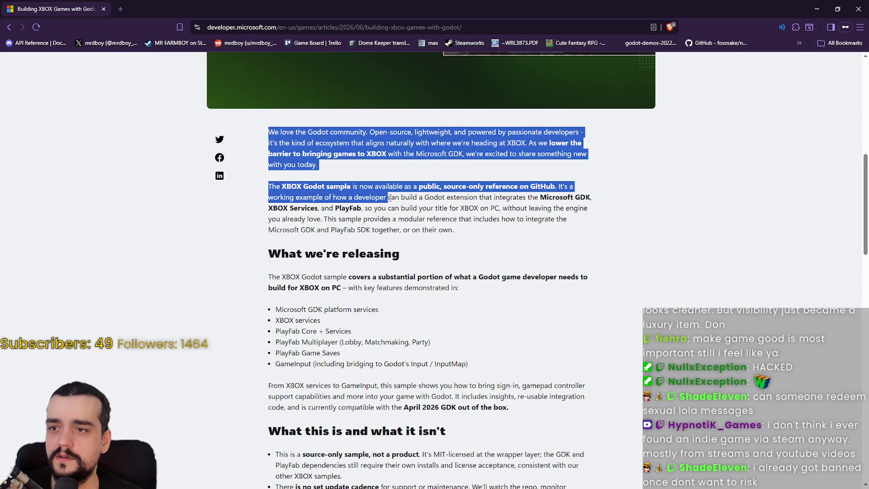
Extend the highlight into the second paragraph, then highlight and clear the What we're releasing heading and summary.
{"action": "mouse_move", "coordinate": [375, 196]}
{"action": "left_mouse_down"}
{"action": "mouse_move", "coordinate": [295, 197]}
{"action": "mouse_move", "coordinate": [450, 197]}
{"action": "mouse_move", "coordinate": [482, 188]}
{"action": "mouse_move", "coordinate": [561, 198]}
{"action": "mouse_move", "coordinate": [475, 219]}
{"action": "mouse_move", "coordinate": [342, 219]}
{"action": "mouse_move", "coordinate": [335, 208]}
{"action": "mouse_move", "coordinate": [509, 199]}
{"action": "mouse_move", "coordinate": [614, 209]}
{"action": "mouse_move", "coordinate": [589, 211]}
{"action": "mouse_move", "coordinate": [590, 236]}
{"action": "left_mouse_up"}
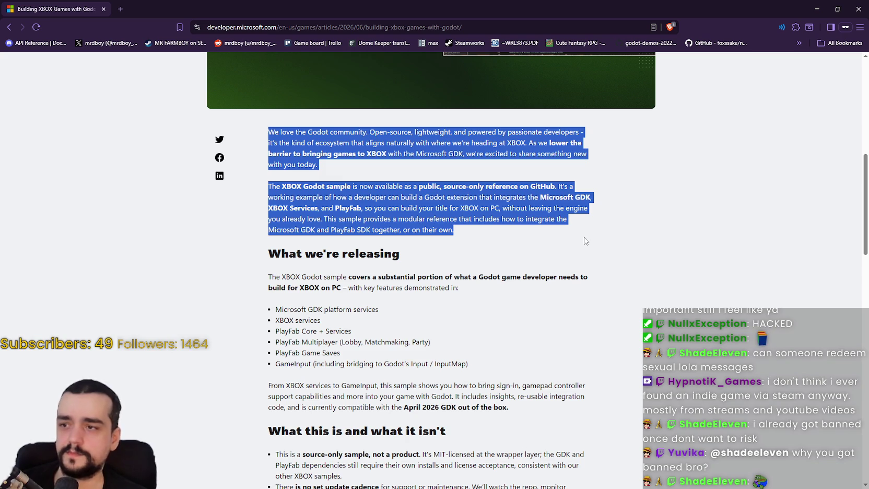
{"action": "left_click", "coordinate": [464, 228]}
{"action": "scroll", "coordinate": [465, 230], "scroll_direction": "down", "scroll_amount": 2}
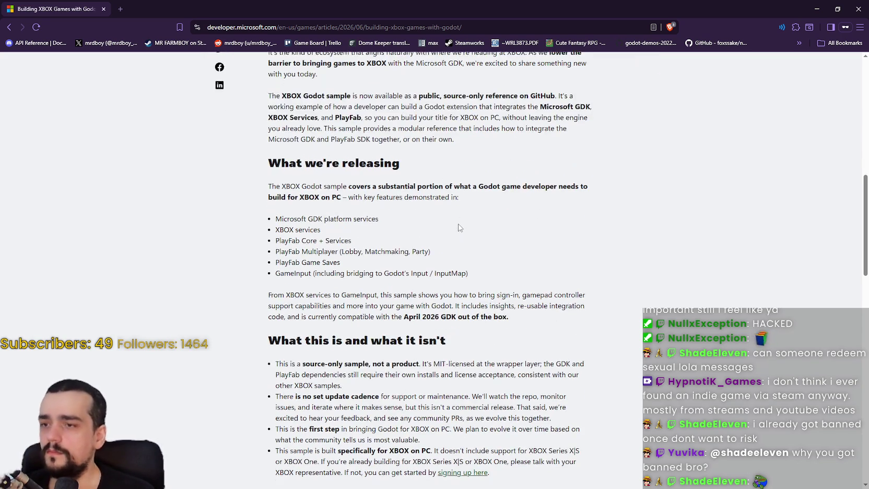
{"action": "left_click_drag", "start_coordinate": [277, 164], "coordinate": [415, 168]}
{"action": "left_click", "coordinate": [344, 194]}
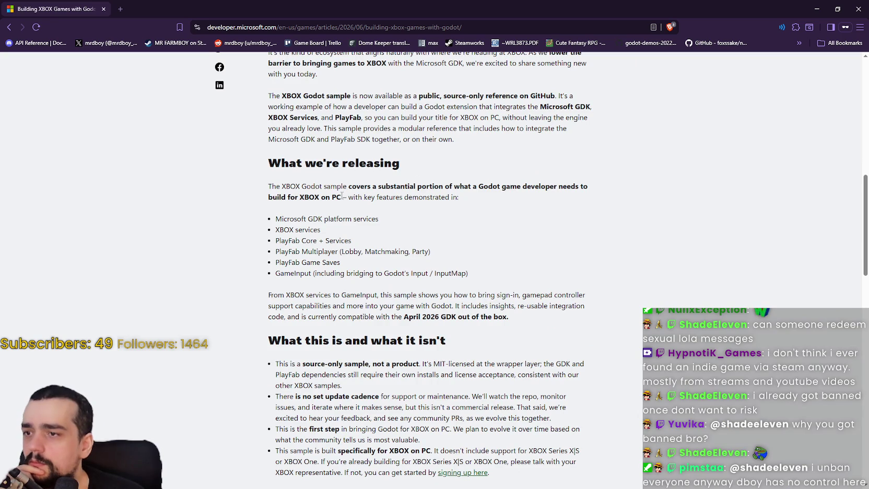
{"action": "left_click_drag", "start_coordinate": [258, 186], "coordinate": [430, 184]}
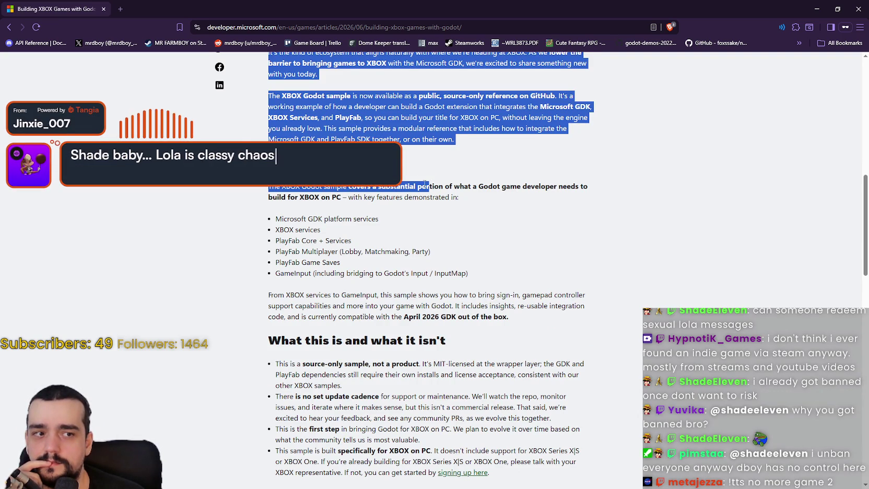
{"action": "left_click", "coordinate": [423, 185]}
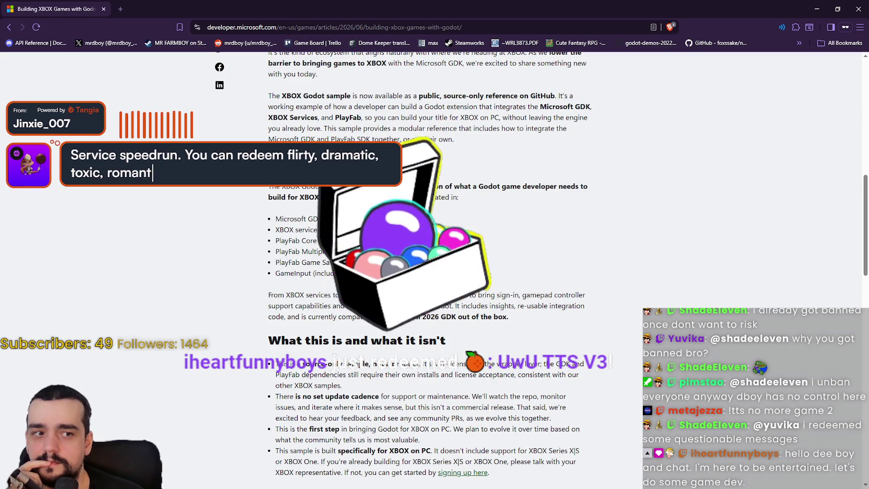
Read down the feature list, highlighting its bullets through the first step point, then clearing.
{"action": "scroll", "coordinate": [423, 209], "scroll_direction": "down", "scroll_amount": 1}
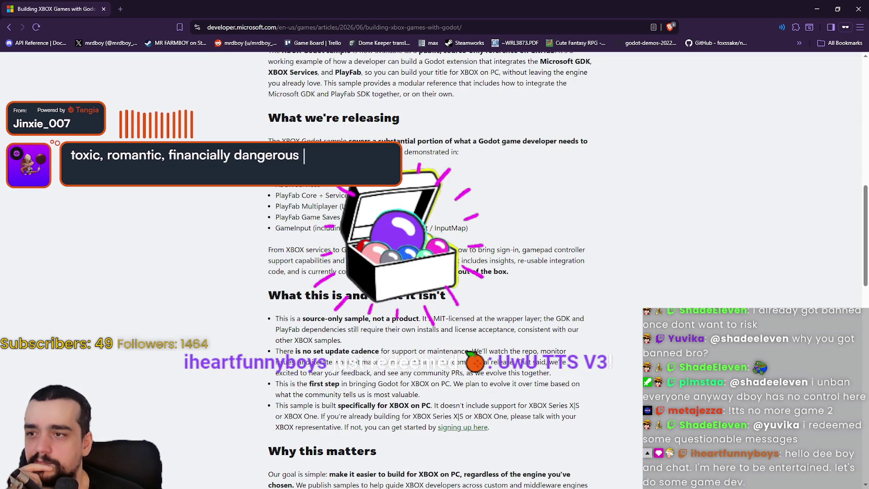
{"action": "left_click_drag", "start_coordinate": [320, 186], "coordinate": [276, 199]}
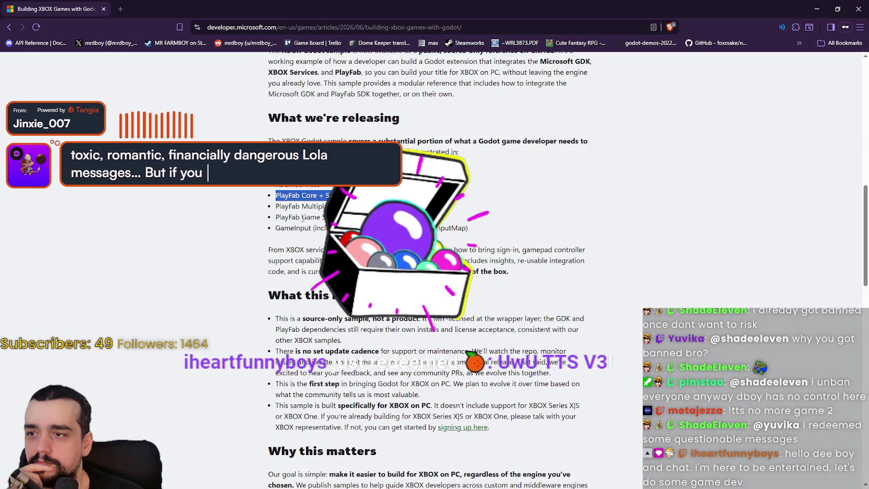
{"action": "scroll", "coordinate": [330, 216], "scroll_direction": "down", "scroll_amount": 1}
{"action": "scroll", "coordinate": [330, 216], "scroll_direction": "down", "scroll_amount": 2}
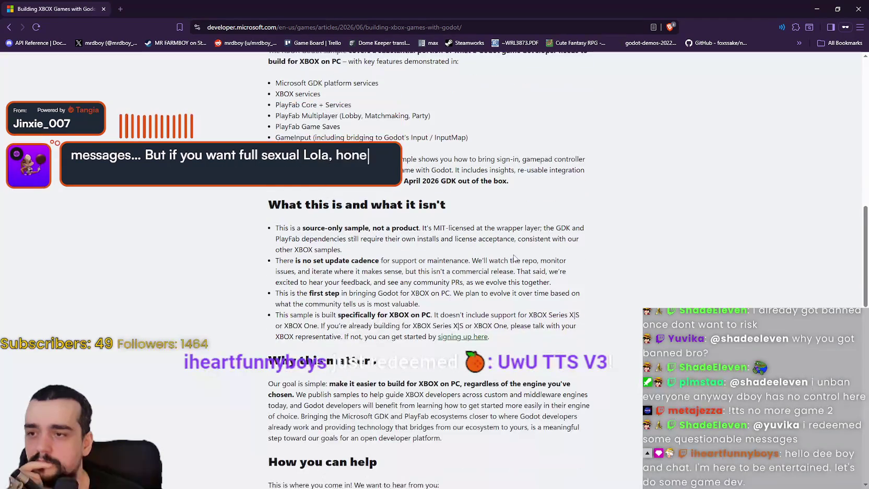
{"action": "scroll", "coordinate": [358, 215], "scroll_direction": "down", "scroll_amount": 1}
{"action": "scroll", "coordinate": [358, 214], "scroll_direction": "down", "scroll_amount": 2}
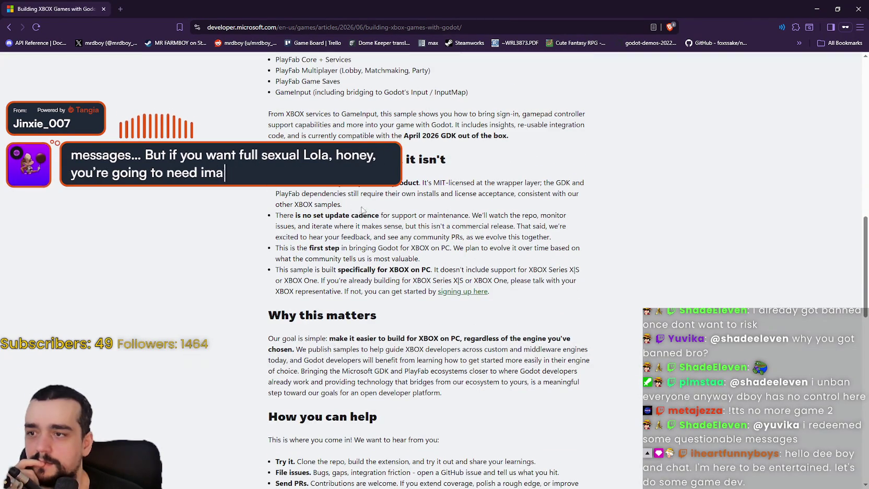
{"action": "mouse_move", "coordinate": [270, 188]}
{"action": "left_mouse_down"}
{"action": "mouse_move", "coordinate": [571, 179]}
{"action": "mouse_move", "coordinate": [601, 57]}
{"action": "mouse_move", "coordinate": [594, 249]}
{"action": "left_mouse_up"}
{"action": "left_click", "coordinate": [422, 248]}
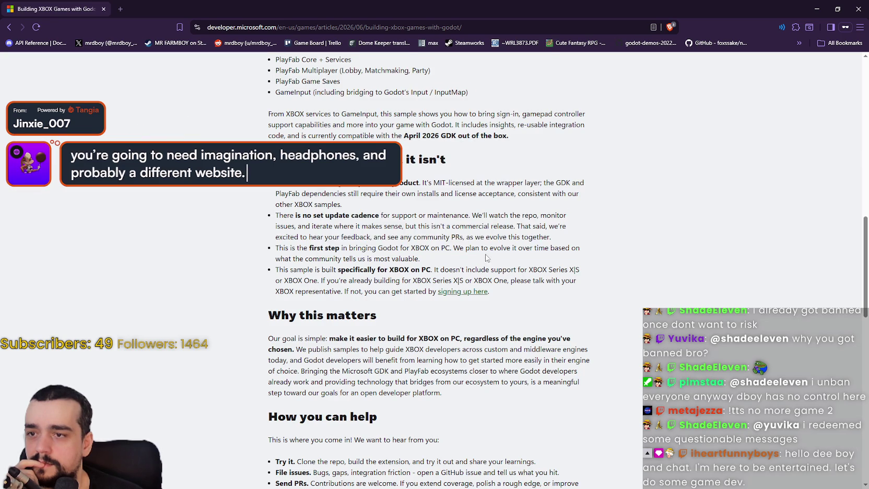
{"action": "left_click_drag", "start_coordinate": [272, 112], "coordinate": [600, 256]}
{"action": "left_click", "coordinate": [337, 268]}
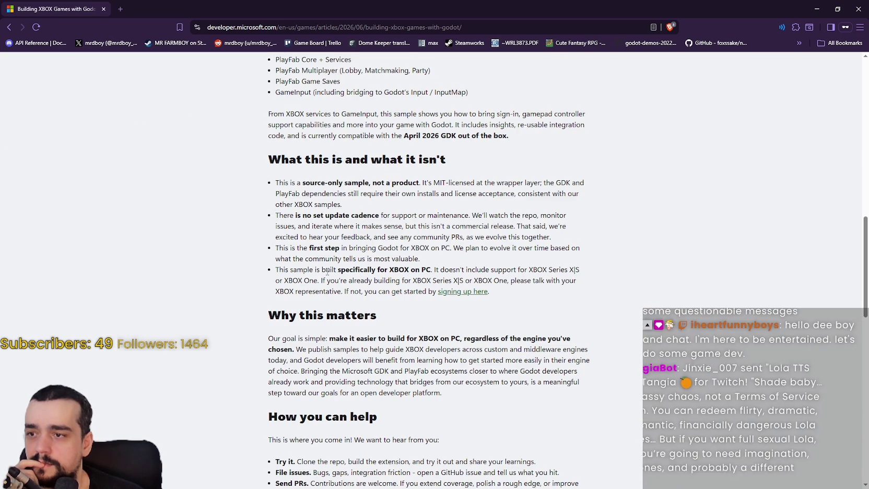
Highlight 'This sample is built' and the Why this matters section through Try it, then clear it.
{"action": "left_click_drag", "start_coordinate": [336, 269], "coordinate": [282, 271]}
{"action": "left_click_drag", "start_coordinate": [338, 270], "coordinate": [439, 270]}
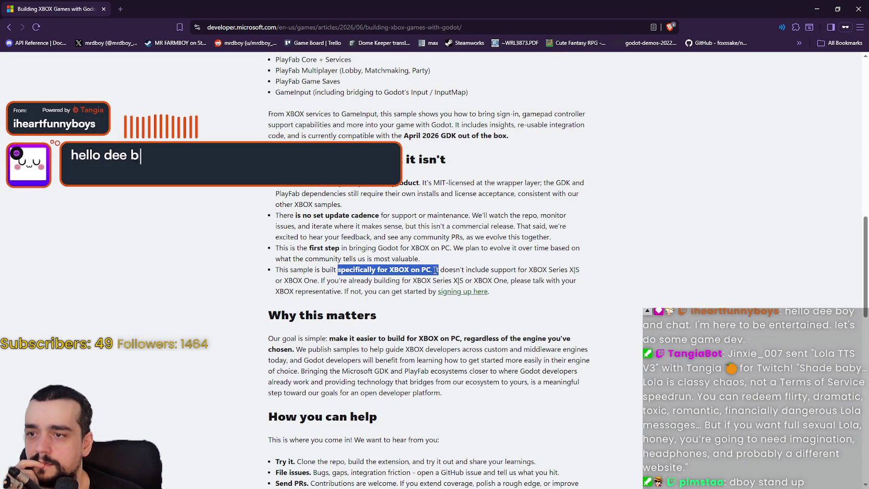
{"action": "scroll", "coordinate": [380, 264], "scroll_direction": "down", "scroll_amount": 1}
{"action": "scroll", "coordinate": [381, 264], "scroll_direction": "down", "scroll_amount": 3}
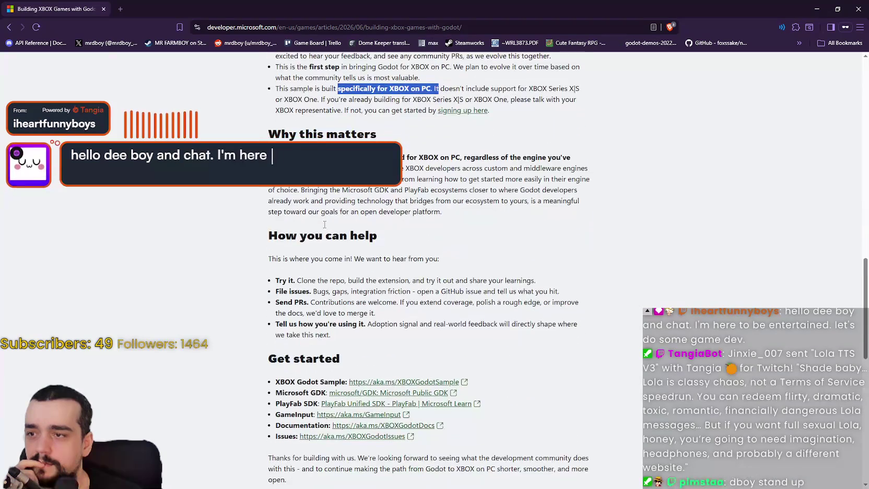
{"action": "mouse_move", "coordinate": [268, 157]}
{"action": "left_mouse_down"}
{"action": "mouse_move", "coordinate": [365, 180]}
{"action": "mouse_move", "coordinate": [187, 241]}
{"action": "left_mouse_up"}
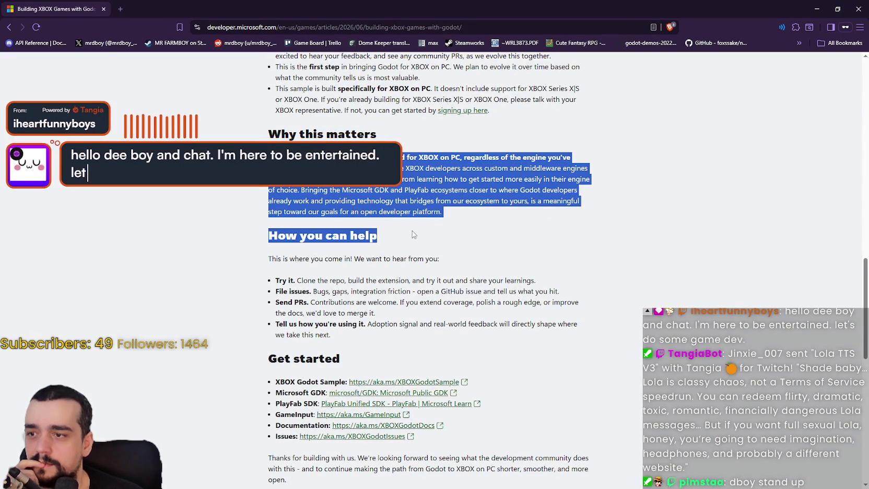
{"action": "scroll", "coordinate": [187, 231], "scroll_direction": "down", "scroll_amount": 1}
{"action": "left_click_drag", "start_coordinate": [271, 54], "coordinate": [463, 235]}
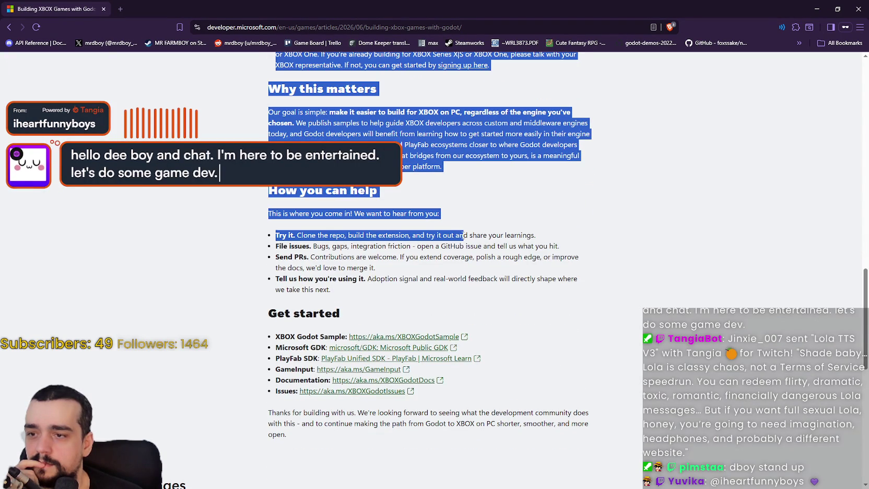
{"action": "left_click", "coordinate": [446, 256]}
{"action": "scroll", "coordinate": [448, 255], "scroll_direction": "down", "scroll_amount": 2}
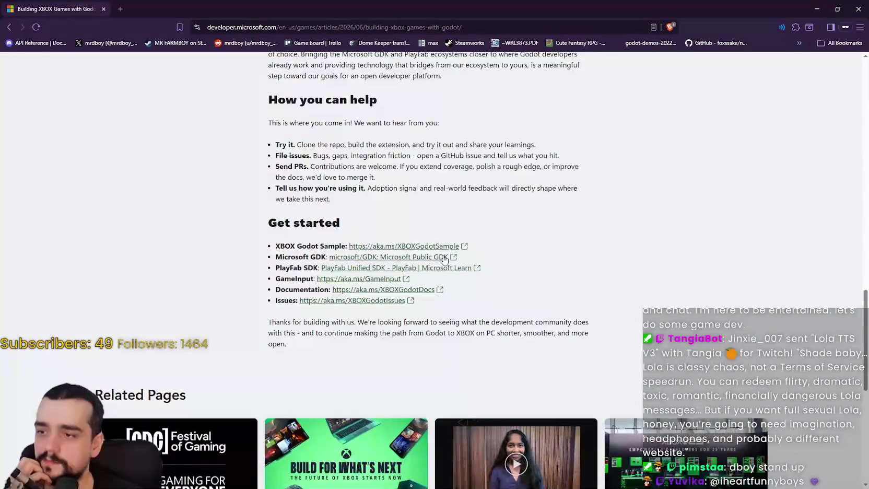
{"action": "scroll", "coordinate": [620, 342], "scroll_direction": "up", "scroll_amount": 5}
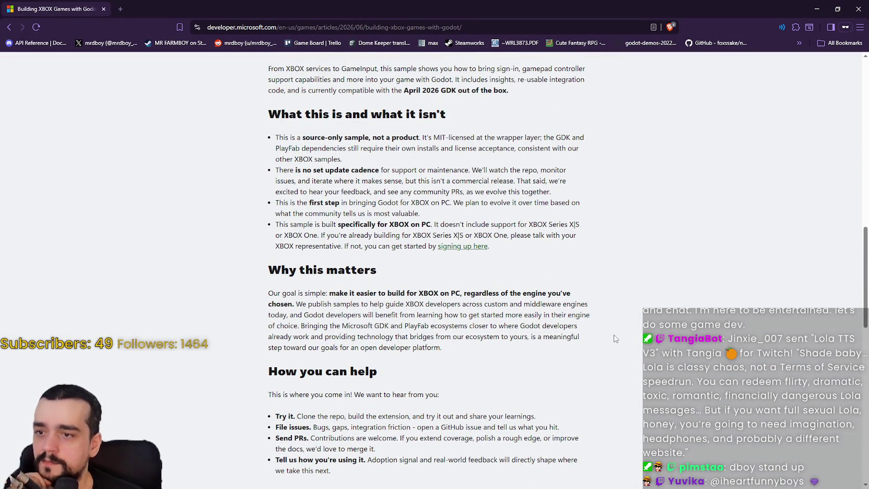
Highlight and clear intro passages, including the text from 'source-only' to 'Godot extension'.
{"action": "scroll", "coordinate": [614, 336], "scroll_direction": "up", "scroll_amount": 6}
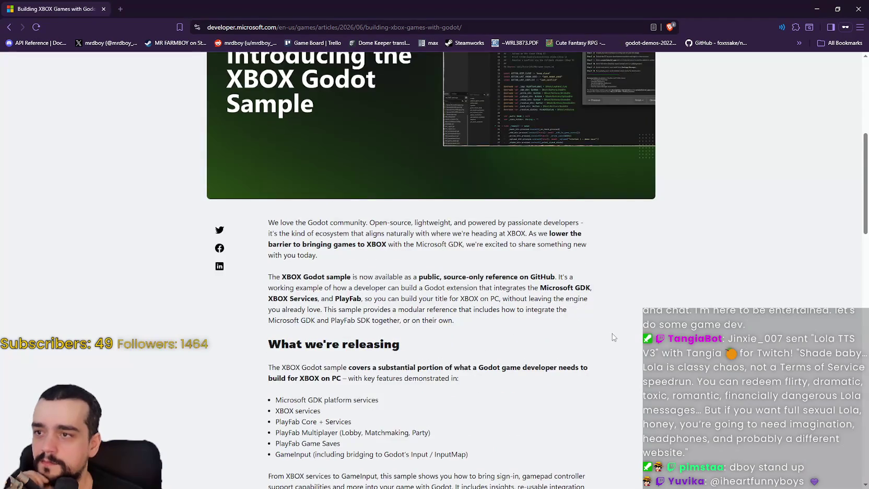
{"action": "scroll", "coordinate": [614, 337], "scroll_direction": "up", "scroll_amount": 1}
{"action": "scroll", "coordinate": [583, 340], "scroll_direction": "down", "scroll_amount": 3}
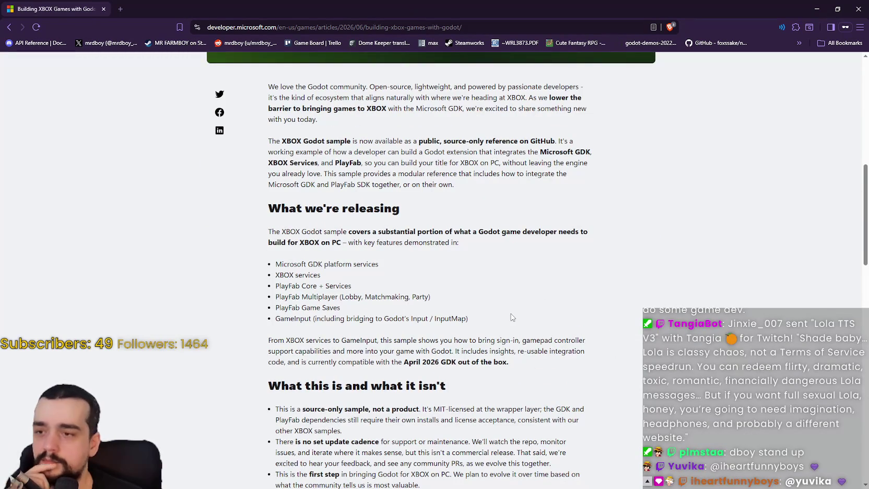
{"action": "left_click_drag", "start_coordinate": [424, 152], "coordinate": [485, 209]}
{"action": "left_click", "coordinate": [629, 250]}
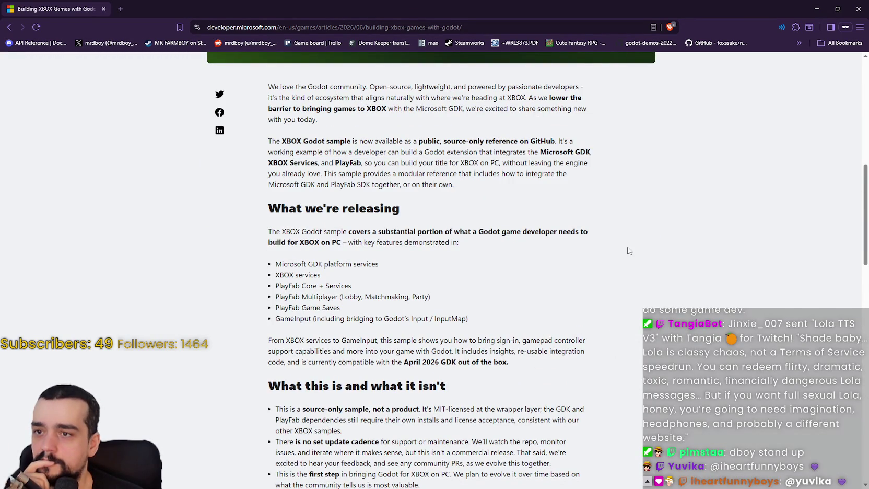
{"action": "left_click_drag", "start_coordinate": [460, 140], "coordinate": [491, 157]}
{"action": "left_click", "coordinate": [635, 199]}
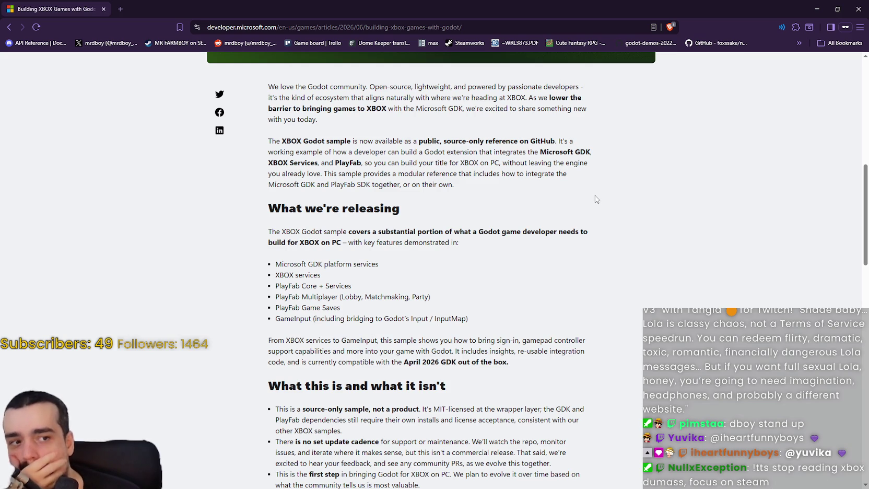
Scroll down to the Get started links, restore the browser window and bring Steam forward.
{"action": "scroll", "coordinate": [596, 199], "scroll_direction": "up", "scroll_amount": 6}
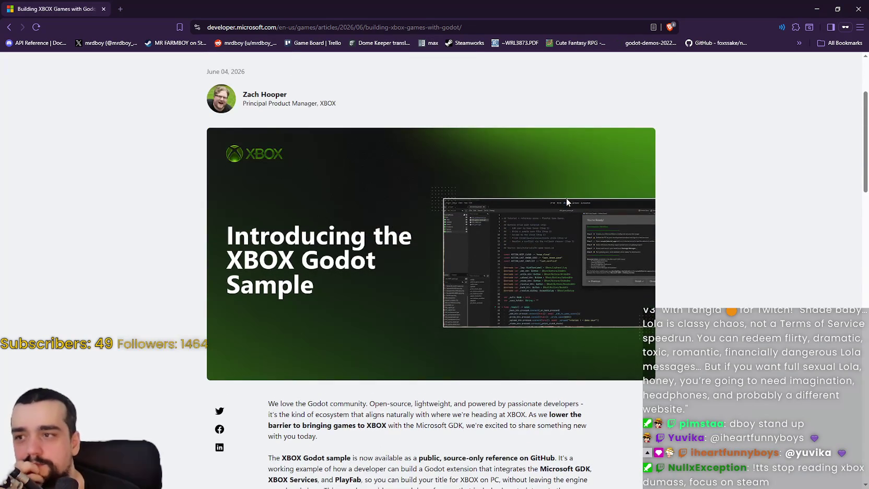
{"action": "scroll", "coordinate": [564, 203], "scroll_direction": "down", "scroll_amount": 2}
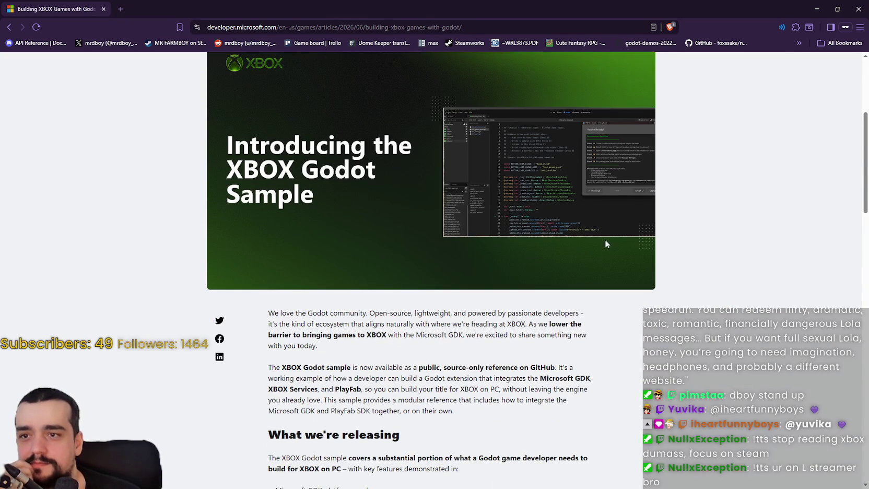
{"action": "scroll", "coordinate": [605, 219], "scroll_direction": "down", "scroll_amount": 7}
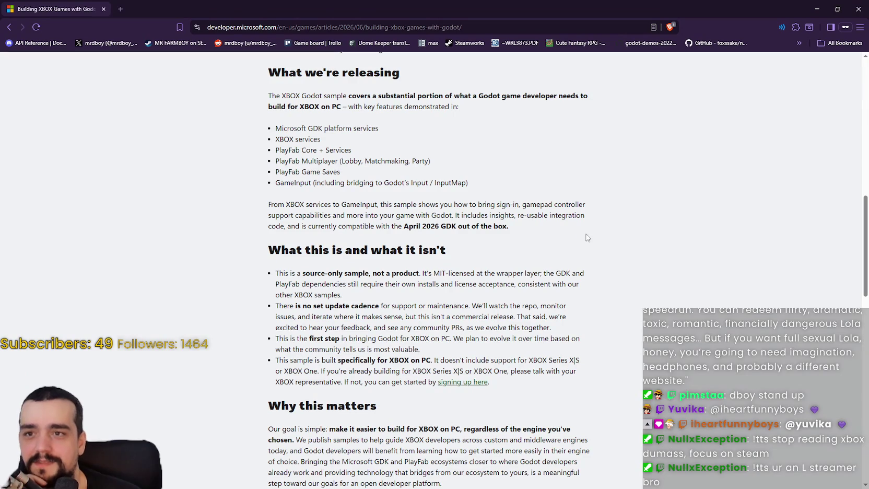
{"action": "scroll", "coordinate": [582, 230], "scroll_direction": "down", "scroll_amount": 4}
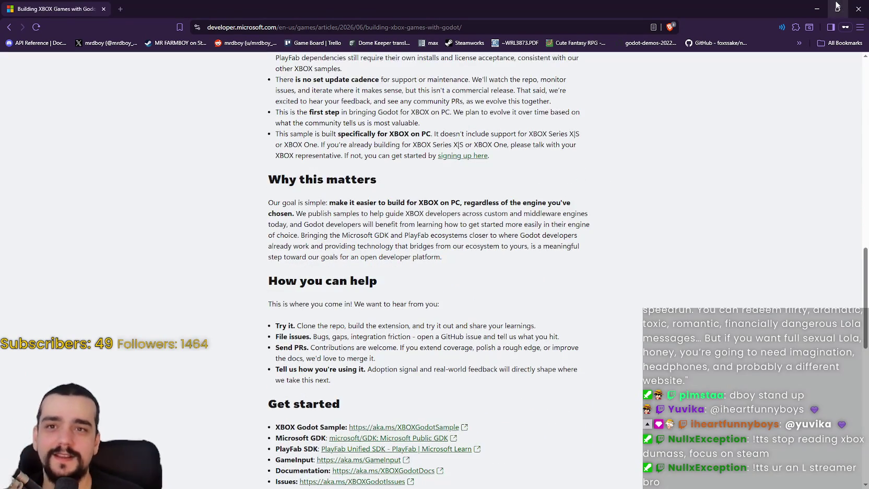
{"action": "left_click", "coordinate": [837, 9]}
{"action": "left_click", "coordinate": [517, 35]}
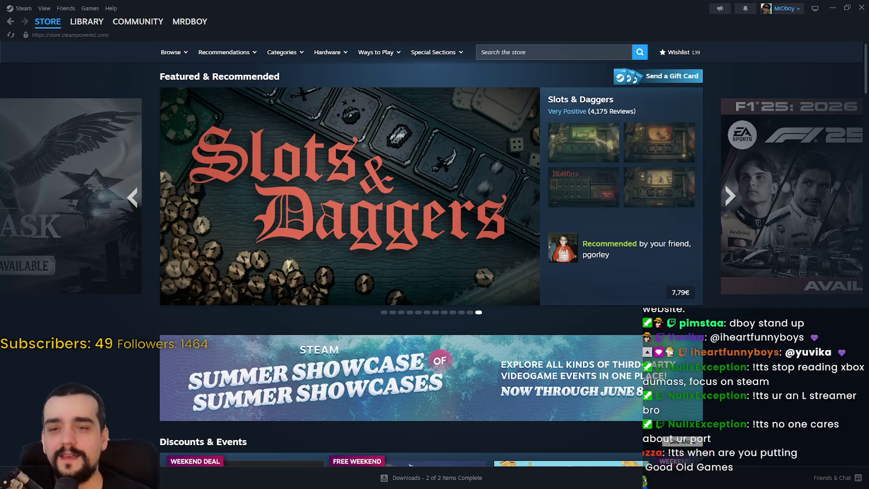
Return to the Steam store home page featuring Slots & Daggers at 7,79€.
{"action": "mouse_move", "coordinate": [490, 174]}
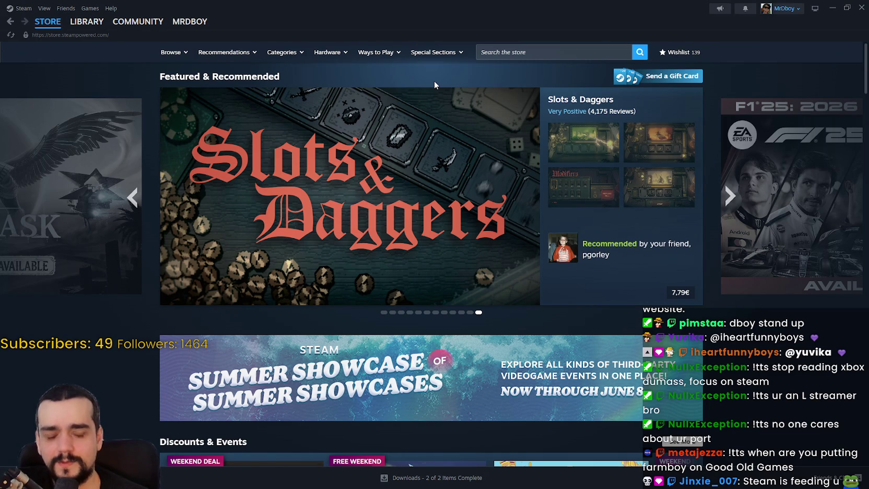
Scroll past Discounts & Events, Your Wishlist and Discovery Queue to the current Personal Calendar week.
{"action": "mouse_move", "coordinate": [432, 135]}
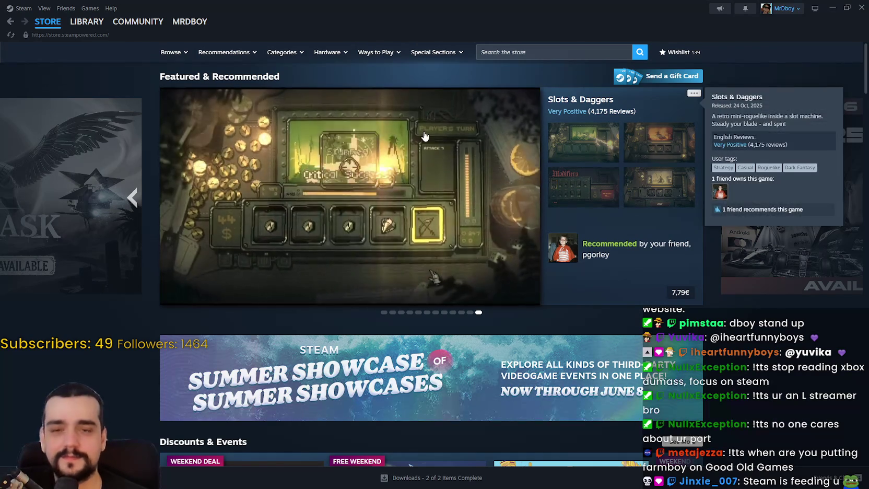
{"action": "scroll", "coordinate": [432, 136], "scroll_direction": "down", "scroll_amount": 2}
{"action": "scroll", "coordinate": [771, 280], "scroll_direction": "down", "scroll_amount": 3}
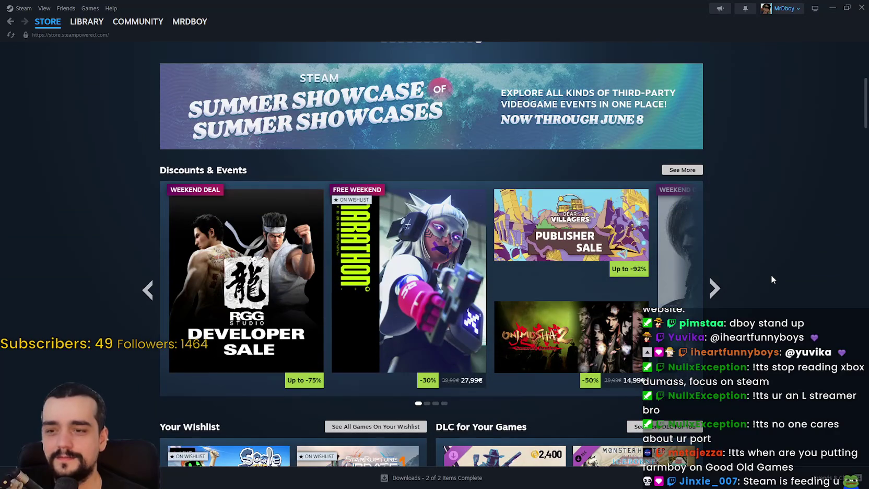
{"action": "scroll", "coordinate": [763, 269], "scroll_direction": "down", "scroll_amount": 4}
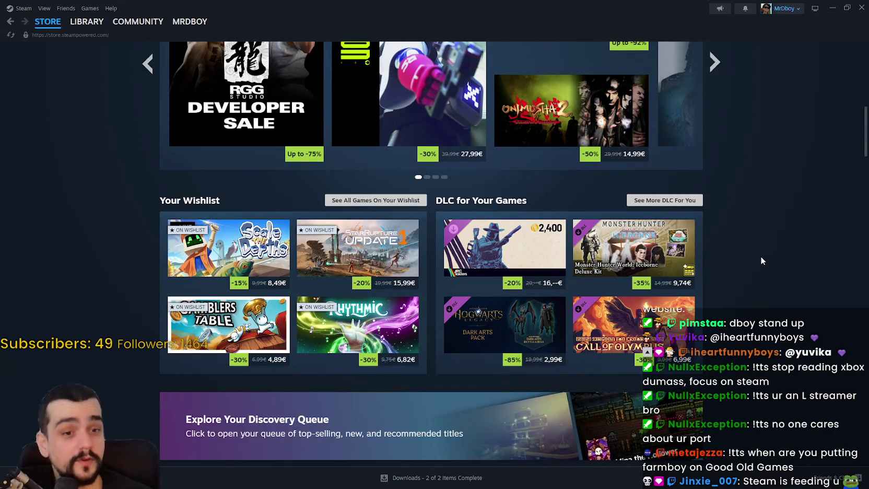
{"action": "scroll", "coordinate": [761, 260], "scroll_direction": "down", "scroll_amount": 3}
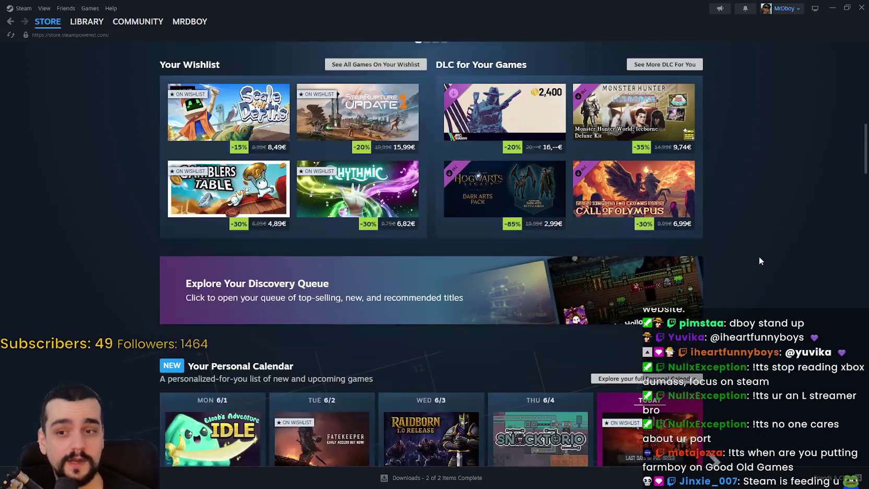
{"action": "scroll", "coordinate": [759, 257], "scroll_direction": "down", "scroll_amount": 2}
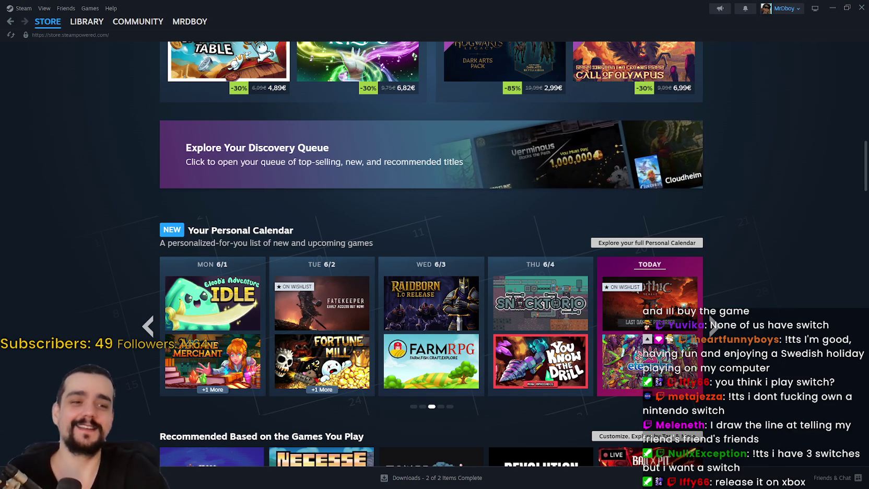
{"action": "scroll", "coordinate": [725, 193], "scroll_direction": "down", "scroll_amount": 3}
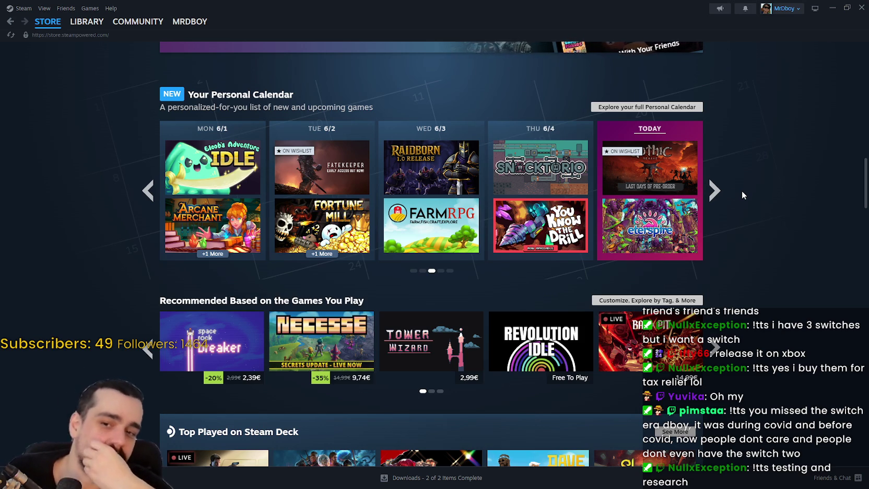
Page the Top Played on Steam Deck row forward twice.
{"action": "scroll", "coordinate": [417, 307], "scroll_direction": "down", "scroll_amount": 1}
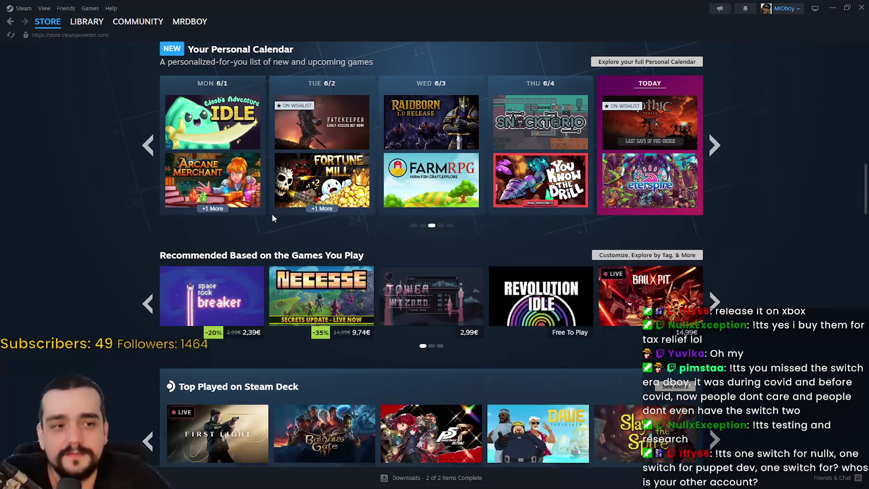
{"action": "scroll", "coordinate": [272, 214], "scroll_direction": "down", "scroll_amount": 3}
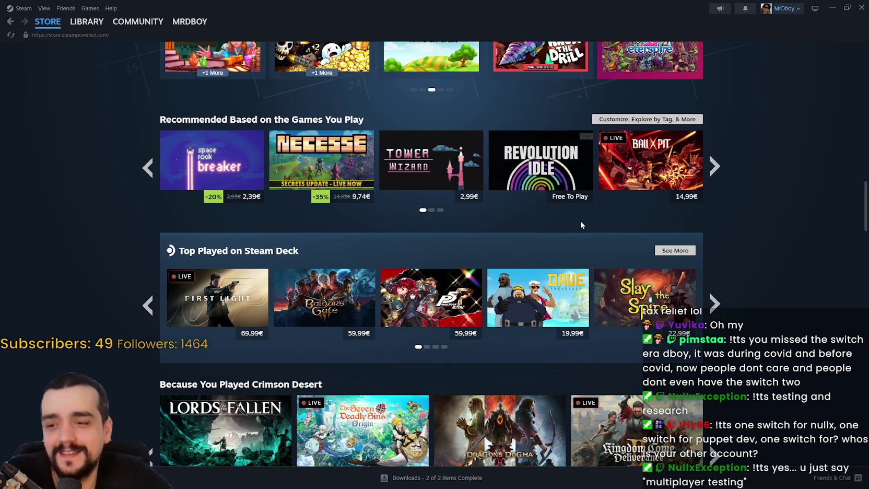
{"action": "left_click", "coordinate": [716, 302]}
{"action": "left_click", "coordinate": [716, 302]}
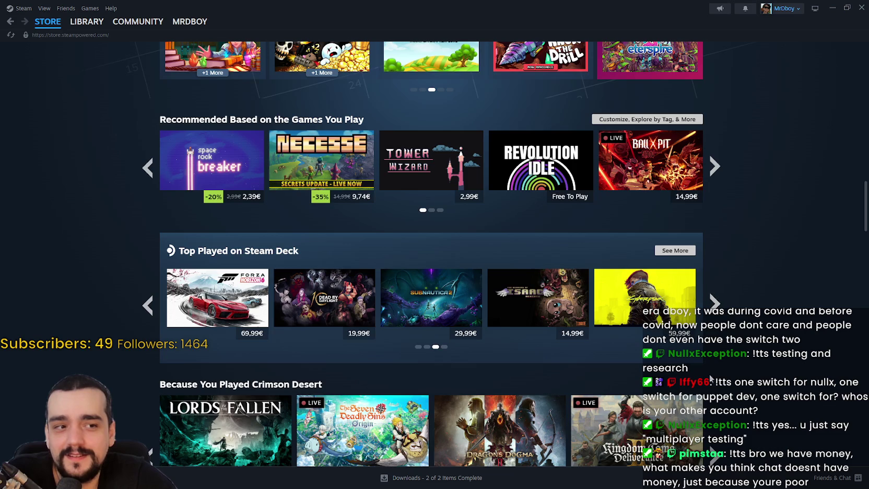
Scroll down to the Under 10€ section, then back up toward the top.
{"action": "scroll", "coordinate": [720, 373], "scroll_direction": "down", "scroll_amount": 3}
{"action": "scroll", "coordinate": [719, 372], "scroll_direction": "down", "scroll_amount": 3}
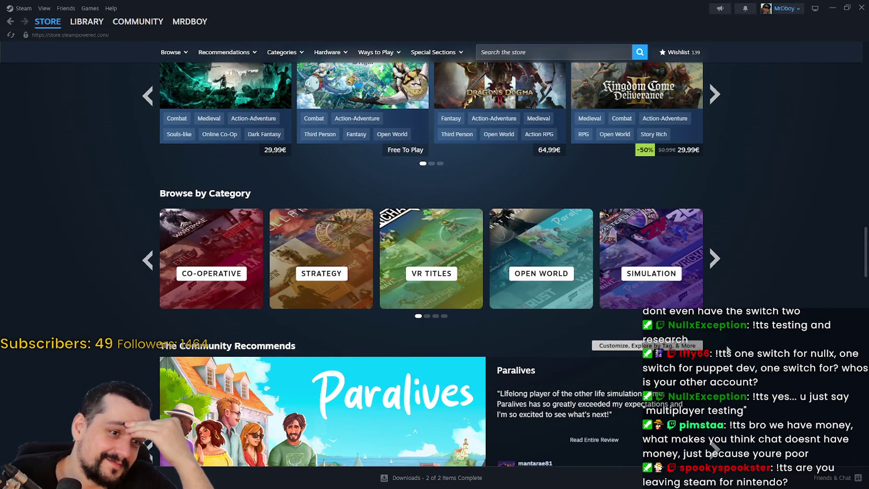
{"action": "scroll", "coordinate": [737, 317], "scroll_direction": "down", "scroll_amount": 2}
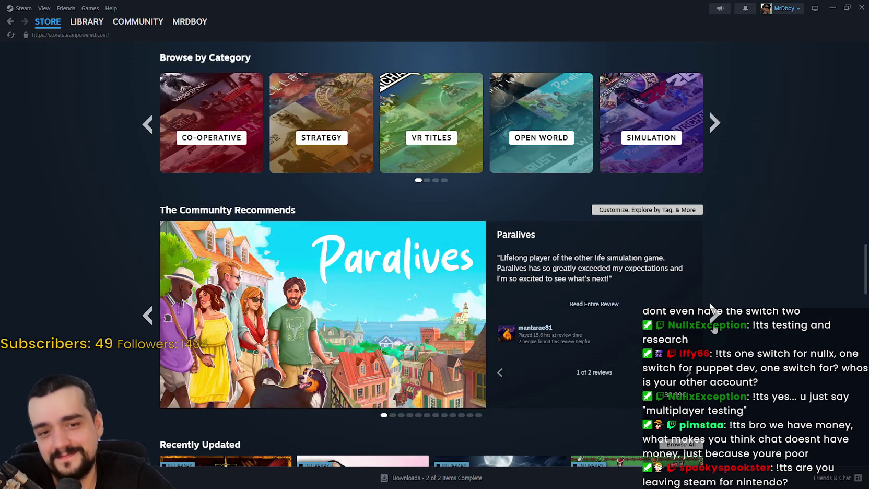
{"action": "scroll", "coordinate": [713, 328], "scroll_direction": "down", "scroll_amount": 3}
{"action": "scroll", "coordinate": [714, 327], "scroll_direction": "down", "scroll_amount": 3}
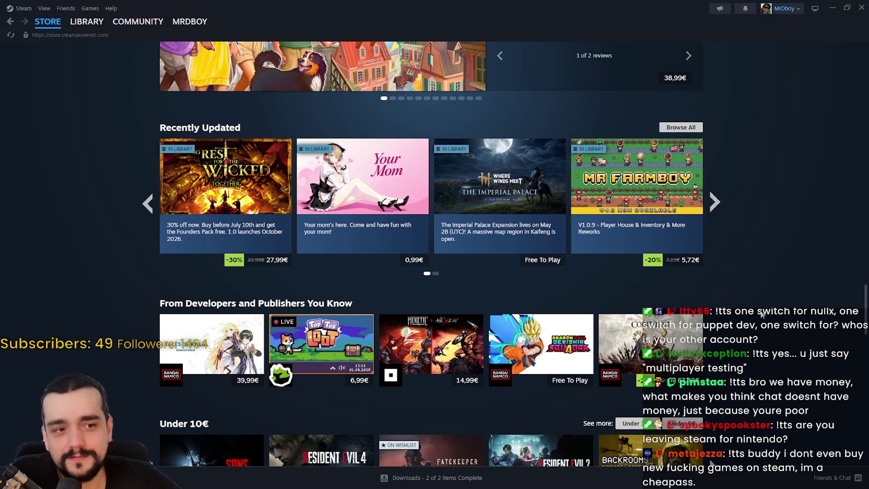
{"action": "scroll", "coordinate": [732, 314], "scroll_direction": "up", "scroll_amount": 9}
{"action": "scroll", "coordinate": [688, 320], "scroll_direction": "up", "scroll_amount": 20}
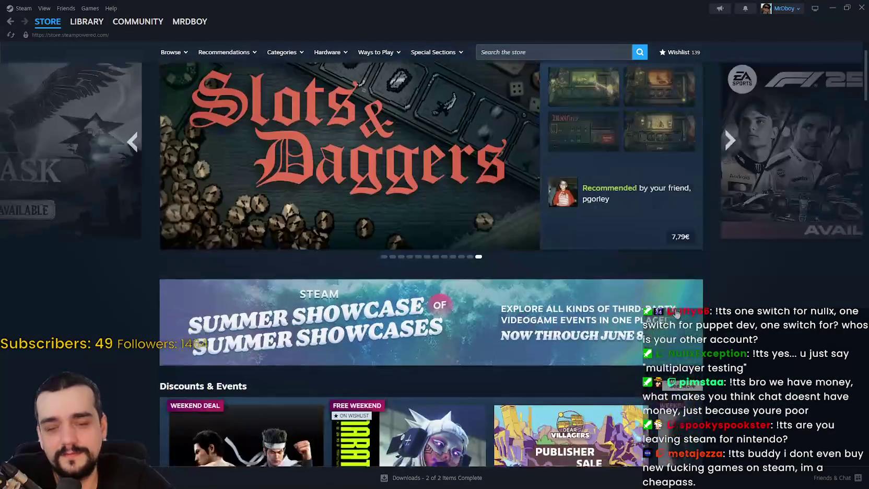
{"action": "scroll", "coordinate": [677, 313], "scroll_direction": "up", "scroll_amount": 1}
Search the store for 'Steam deck' and open the Steam Deck result.
{"action": "left_click", "coordinate": [513, 54]}
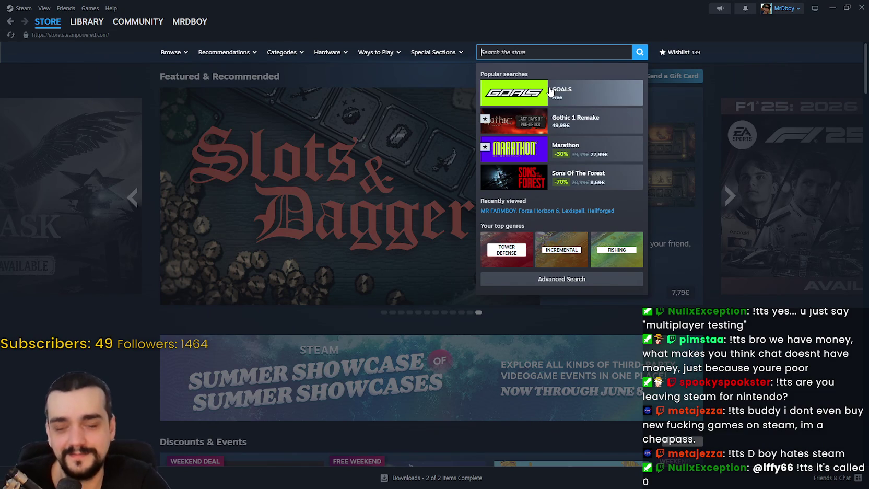
{"action": "type", "text": "Steam deck"}
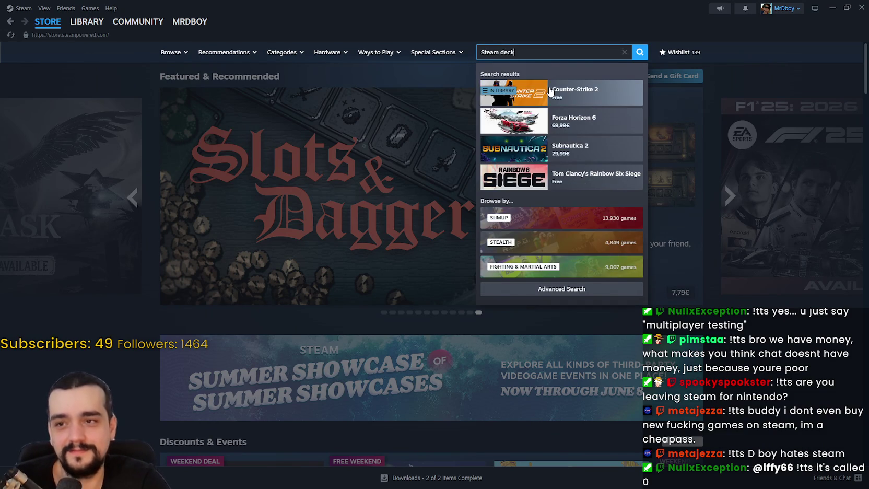
{"action": "left_click", "coordinate": [540, 100]}
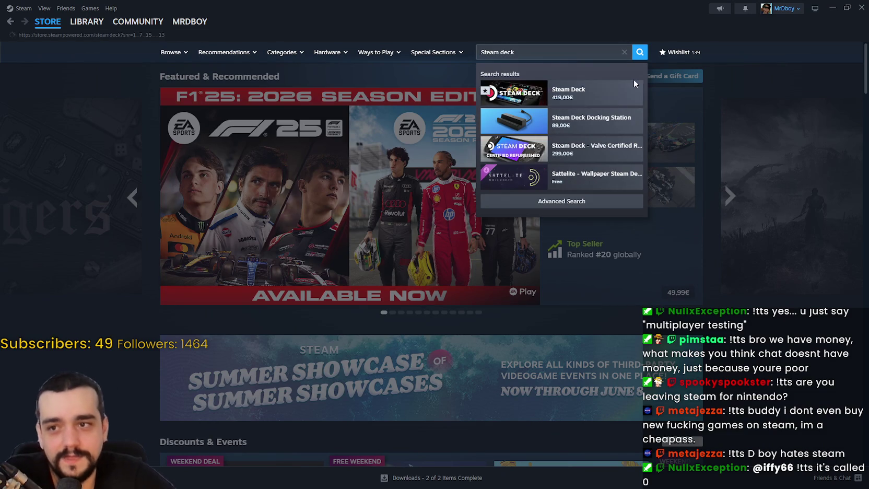
Scroll the Steam Deck page to the 512GB OLED (779,00€) and 1TB OLED (919,00€) models.
{"action": "scroll", "coordinate": [748, 296], "scroll_direction": "down", "scroll_amount": 7}
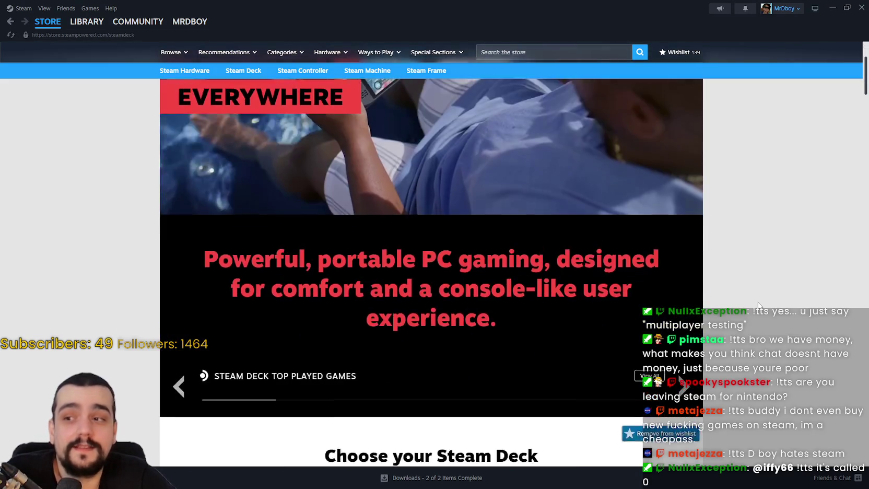
{"action": "scroll", "coordinate": [748, 297], "scroll_direction": "down", "scroll_amount": 4}
{"action": "scroll", "coordinate": [751, 296], "scroll_direction": "up", "scroll_amount": 1}
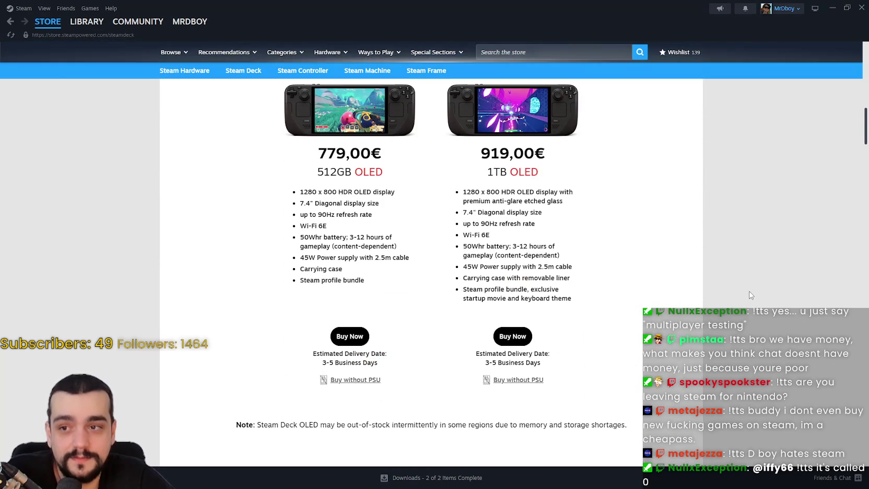
{"action": "scroll", "coordinate": [748, 295], "scroll_direction": "up", "scroll_amount": 1}
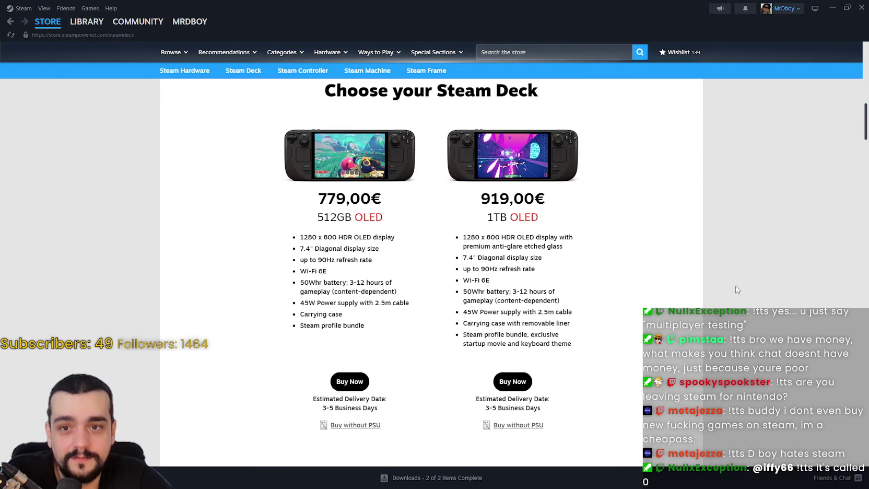
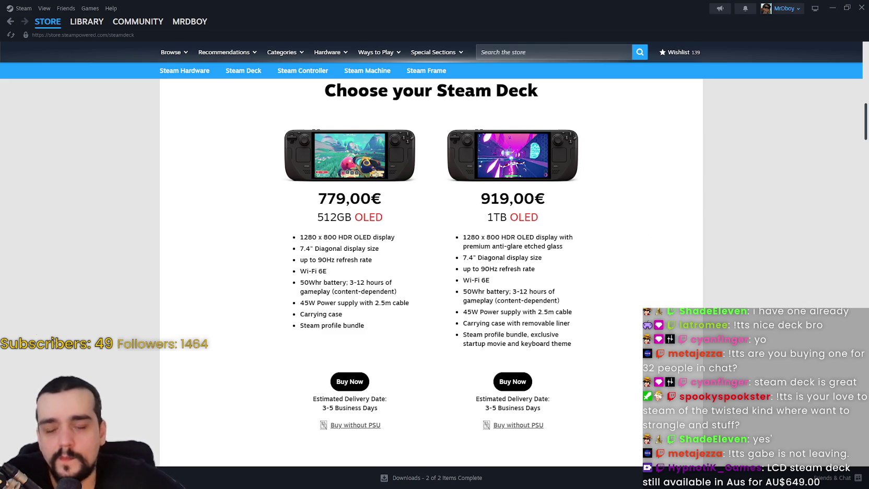
Scroll the Steam Deck page to its banners and open the Certified Refurbished Steam Deck sale.
{"action": "scroll", "coordinate": [139, 293], "scroll_direction": "down", "scroll_amount": 3}
{"action": "scroll", "coordinate": [139, 293], "scroll_direction": "down", "scroll_amount": 10}
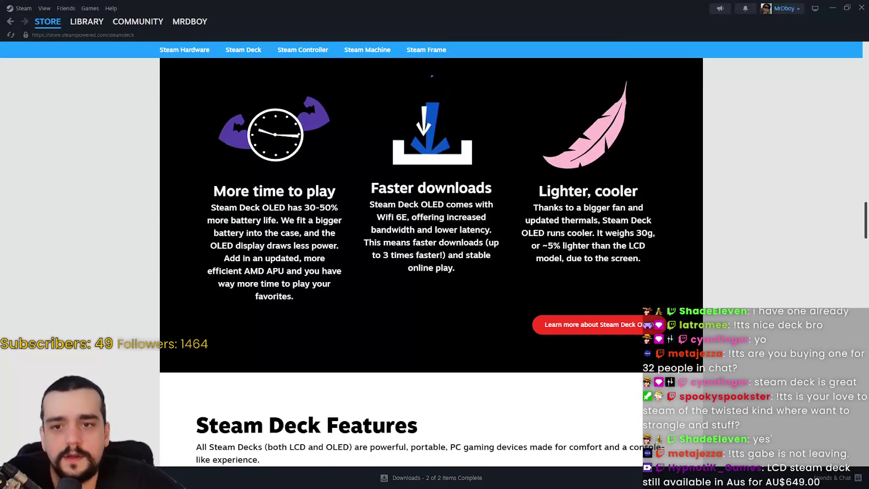
{"action": "scroll", "coordinate": [852, 157], "scroll_direction": "up", "scroll_amount": 10}
{"action": "scroll", "coordinate": [851, 157], "scroll_direction": "up", "scroll_amount": 3}
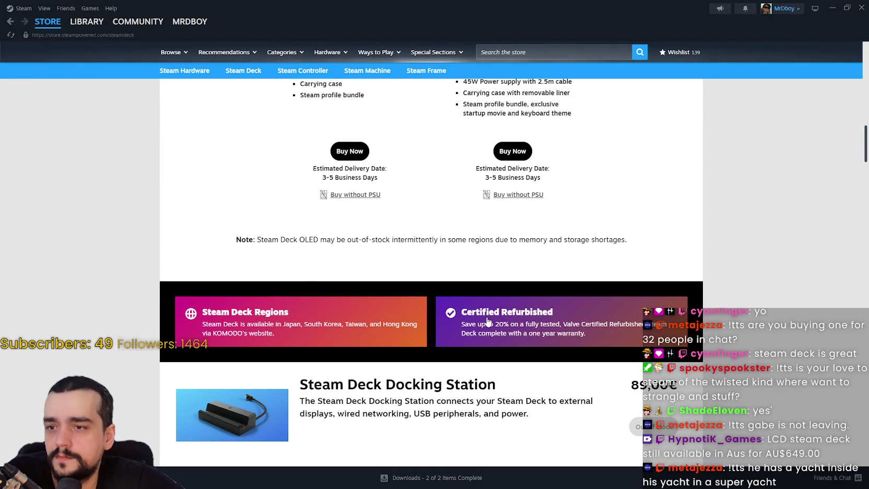
{"action": "mouse_move", "coordinate": [863, 145]}
{"action": "left_mouse_down"}
{"action": "mouse_move", "coordinate": [864, 347]}
{"action": "mouse_move", "coordinate": [836, 376]}
{"action": "mouse_move", "coordinate": [830, 248]}
{"action": "mouse_move", "coordinate": [838, 105]}
{"action": "mouse_move", "coordinate": [837, 152]}
{"action": "left_mouse_up"}
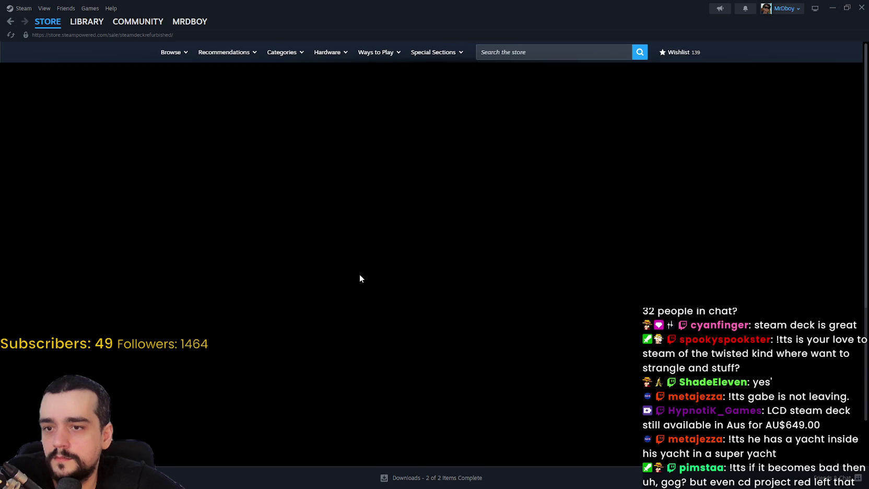
Browse the out-of-stock refurbished Steam Deck list, then go back to the Steam Deck page.
{"action": "scroll", "coordinate": [565, 317], "scroll_direction": "down", "scroll_amount": 5}
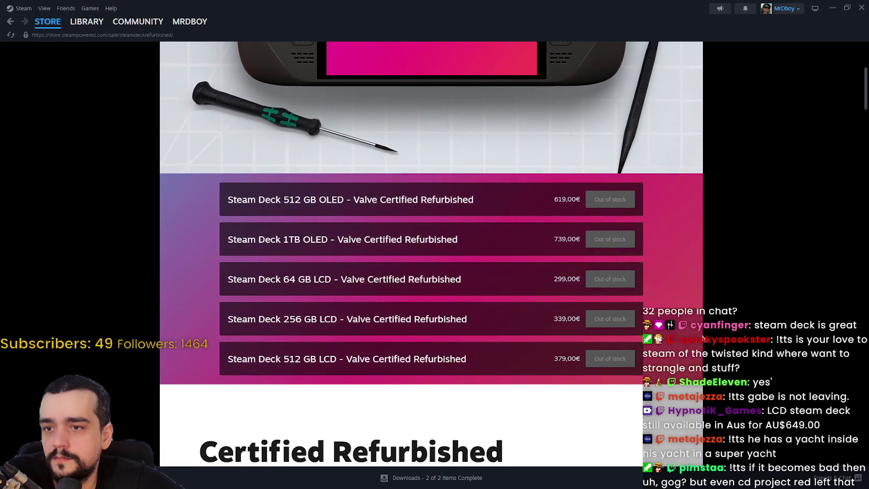
{"action": "scroll", "coordinate": [703, 338], "scroll_direction": "down", "scroll_amount": 2}
{"action": "scroll", "coordinate": [702, 339], "scroll_direction": "up", "scroll_amount": 1}
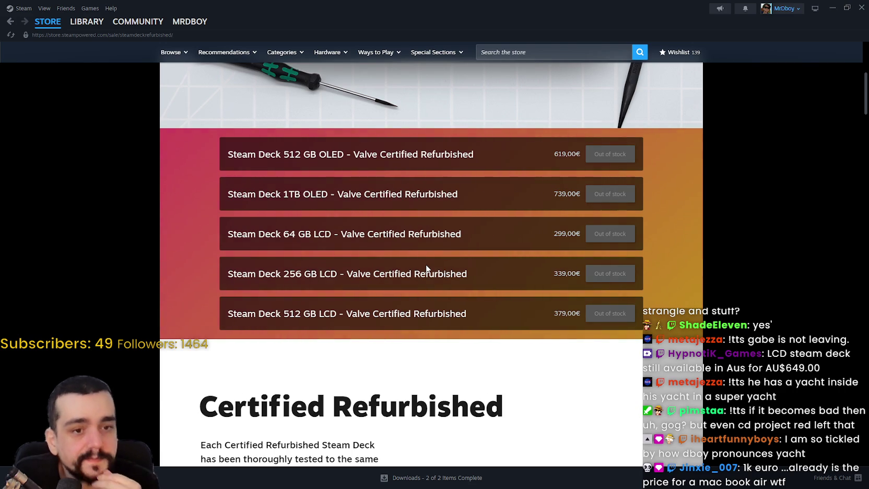
{"action": "scroll", "coordinate": [232, 266], "scroll_direction": "down", "scroll_amount": 5}
{"action": "scroll", "coordinate": [325, 235], "scroll_direction": "up", "scroll_amount": 7}
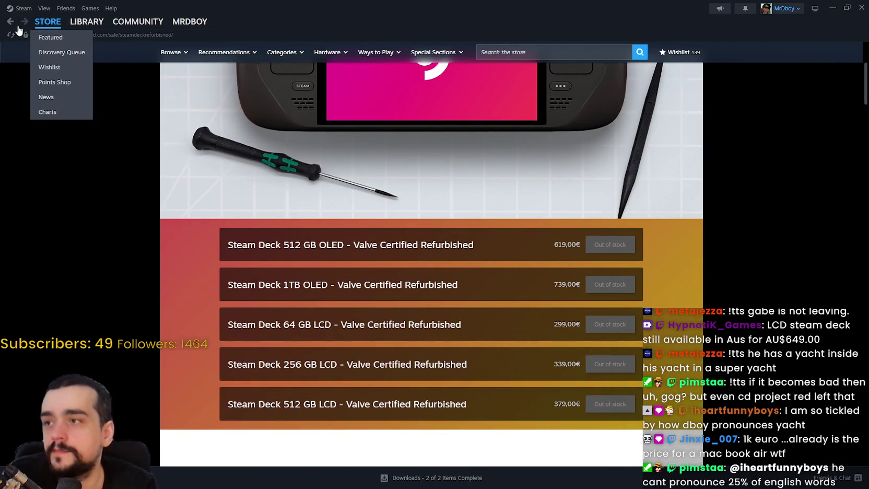
{"action": "left_click", "coordinate": [10, 21]}
{"action": "scroll", "coordinate": [721, 332], "scroll_direction": "up", "scroll_amount": 5}
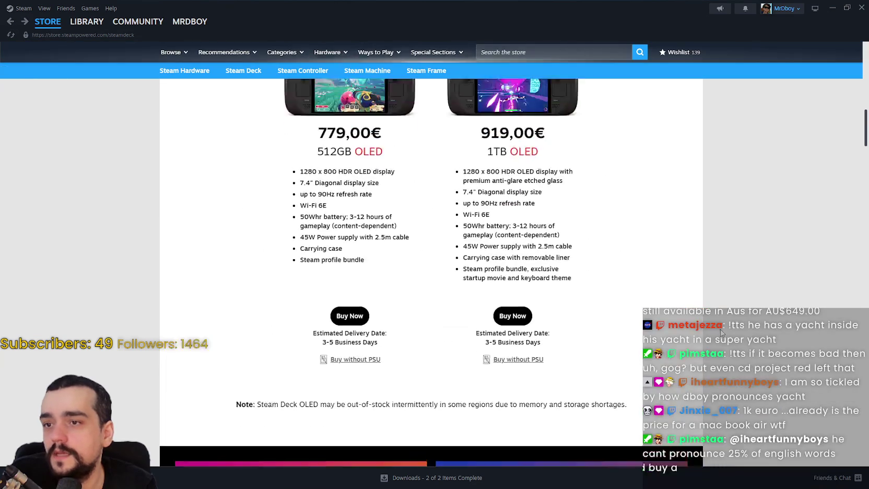
Bring up the store search suggestions and scroll through the Steam Machine page.
{"action": "left_click", "coordinate": [558, 52]}
{"action": "mouse_move", "coordinate": [374, 80]}
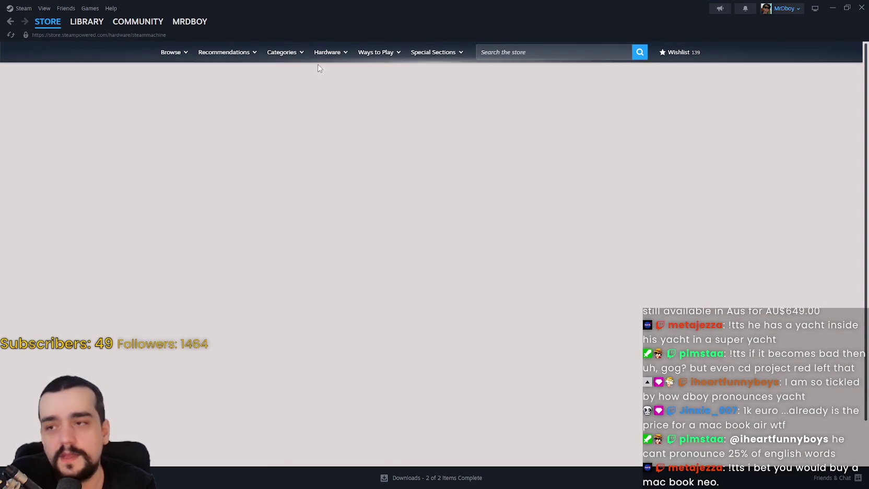
{"action": "scroll", "coordinate": [708, 305], "scroll_direction": "down", "scroll_amount": 6}
{"action": "scroll", "coordinate": [708, 305], "scroll_direction": "up", "scroll_amount": 6}
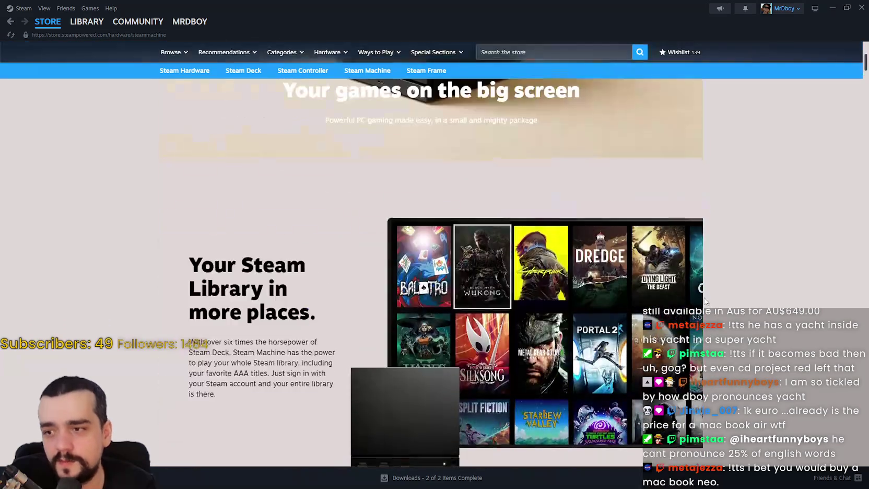
{"action": "scroll", "coordinate": [701, 298], "scroll_direction": "down", "scroll_amount": 5}
{"action": "scroll", "coordinate": [701, 299], "scroll_direction": "down", "scroll_amount": 5}
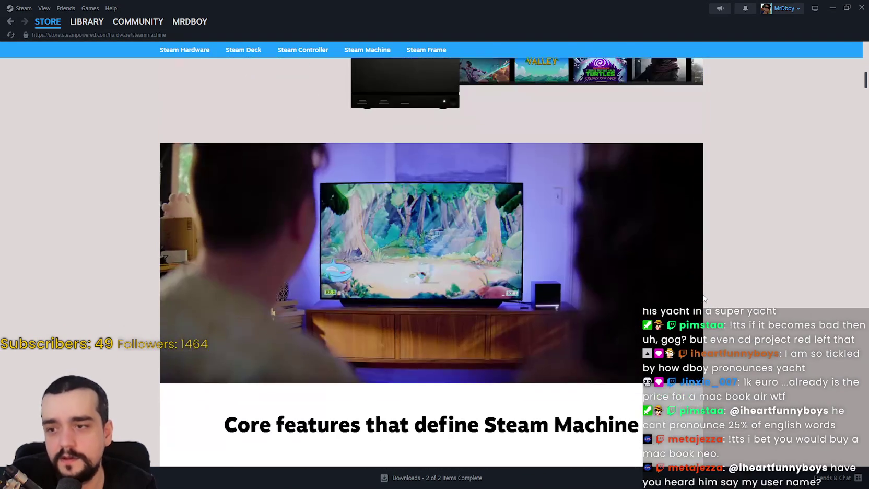
{"action": "scroll", "coordinate": [678, 307], "scroll_direction": "down", "scroll_amount": 4}
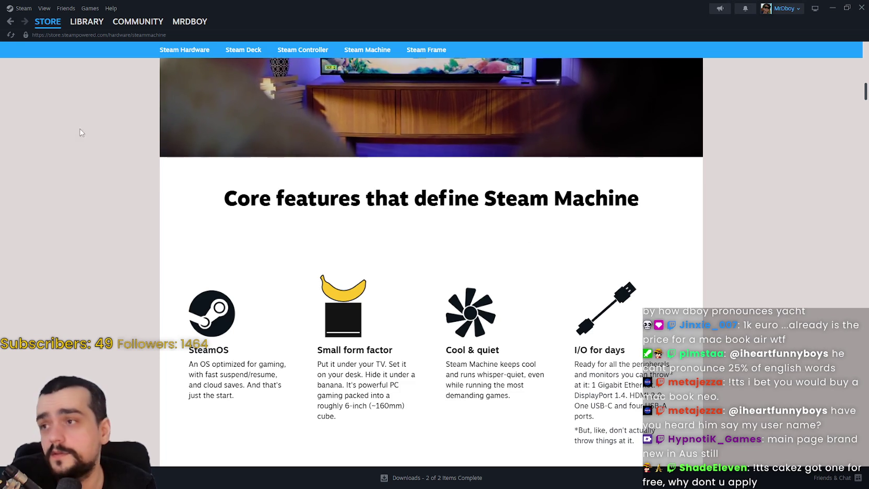
{"action": "mouse_move", "coordinate": [409, 92]}
Return to the Steam Deck hardware page and scroll it, then move to the Steam Machine page.
{"action": "left_click", "coordinate": [227, 73]}
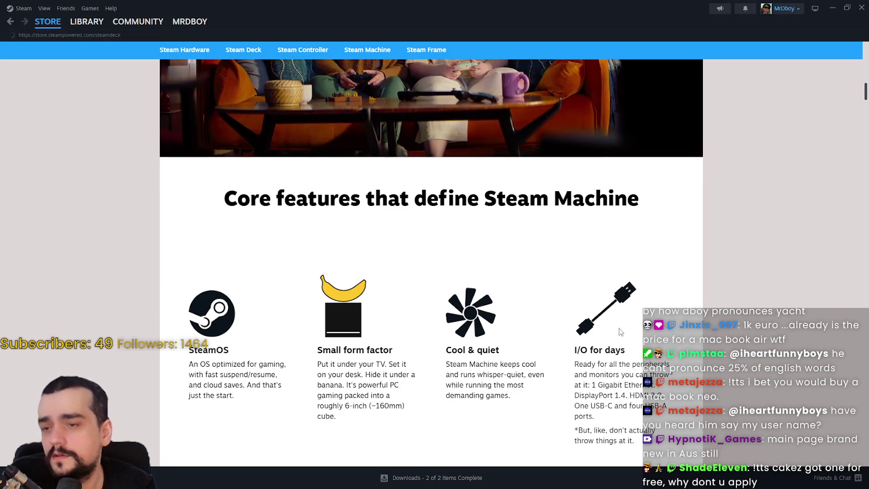
{"action": "scroll", "coordinate": [586, 278], "scroll_direction": "down", "scroll_amount": 6}
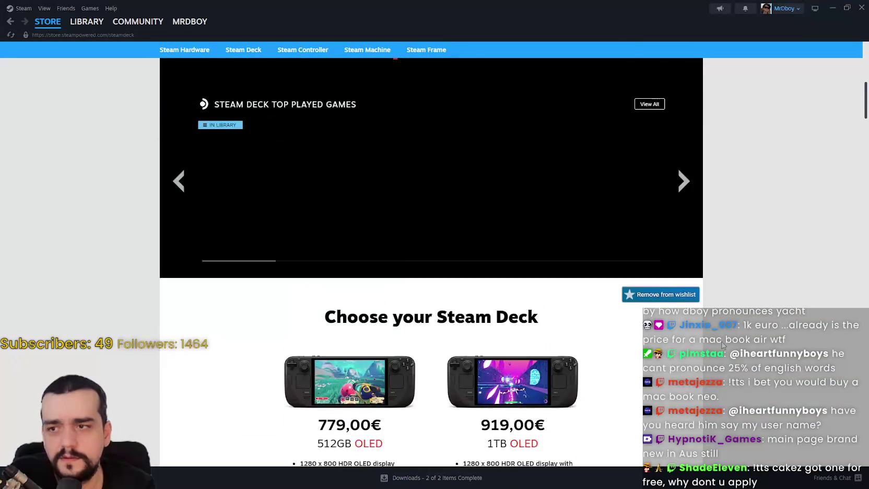
{"action": "scroll", "coordinate": [484, 167], "scroll_direction": "down", "scroll_amount": 7}
{"action": "scroll", "coordinate": [468, 229], "scroll_direction": "down", "scroll_amount": 2}
{"action": "scroll", "coordinate": [468, 230], "scroll_direction": "up", "scroll_amount": 2}
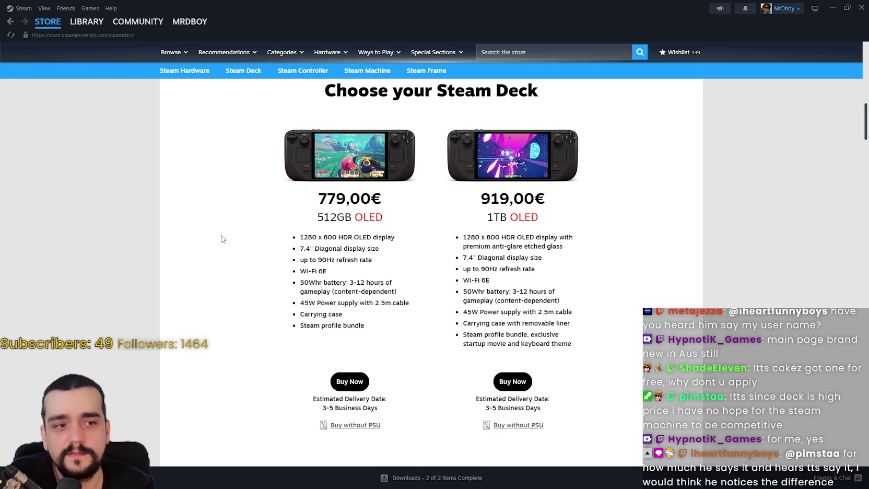
{"action": "scroll", "coordinate": [223, 239], "scroll_direction": "up", "scroll_amount": 10}
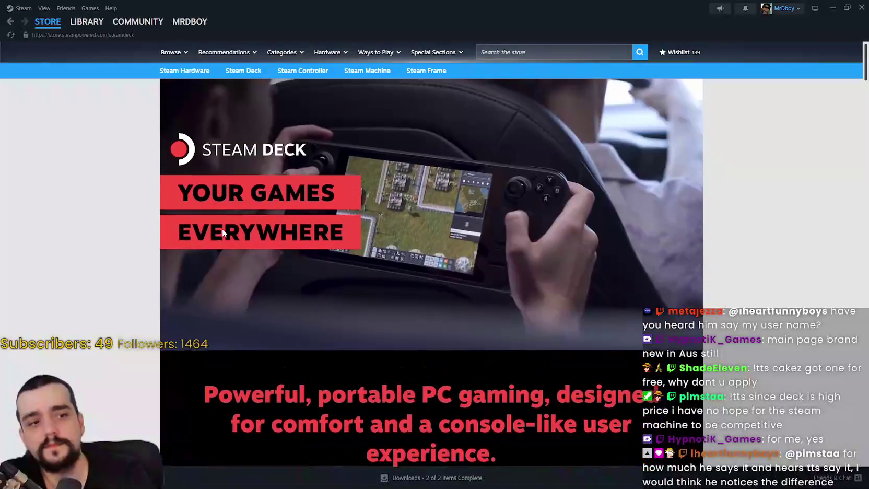
{"action": "scroll", "coordinate": [222, 228], "scroll_direction": "down", "scroll_amount": 1}
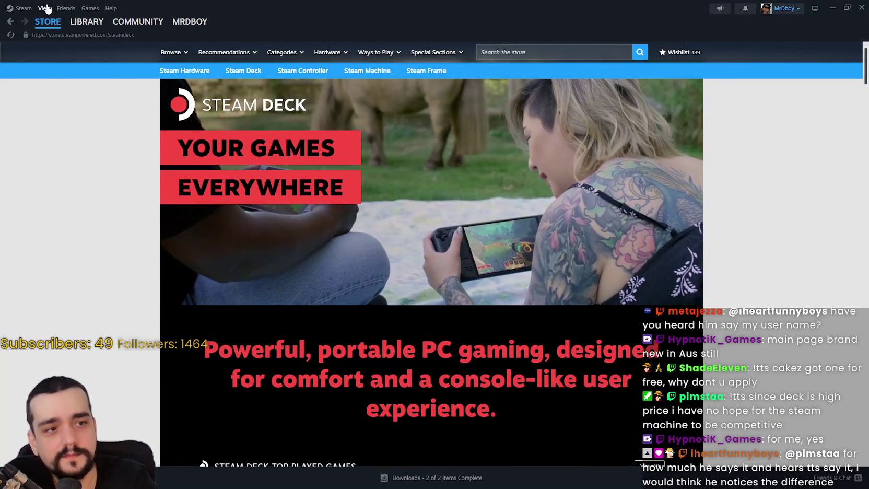
{"action": "left_click", "coordinate": [368, 89]}
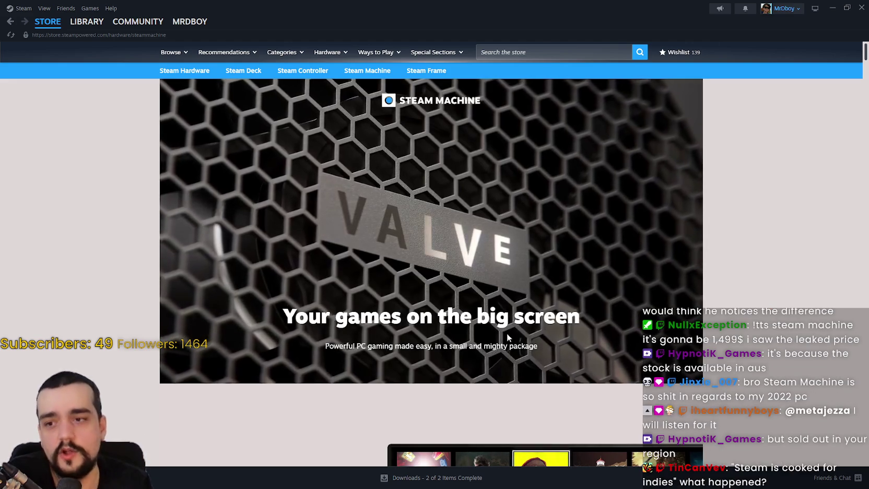
{"action": "mouse_move", "coordinate": [389, 62]}
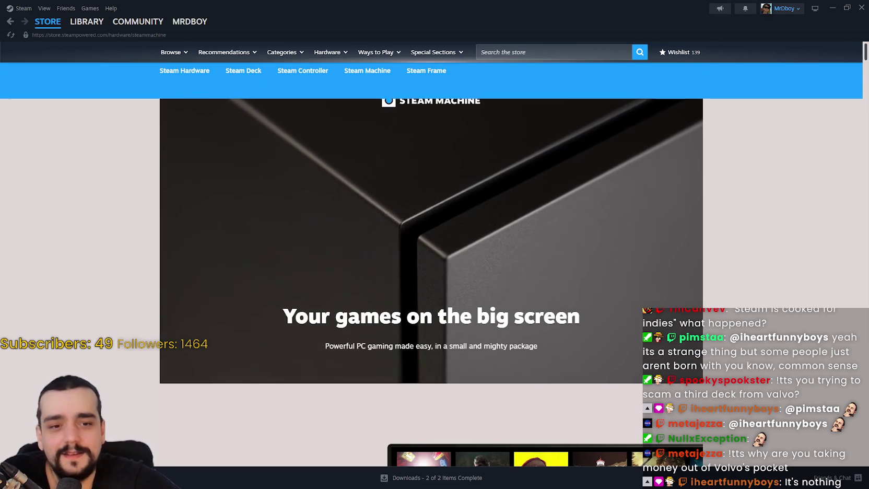
{"action": "left_click", "coordinate": [527, 50]}
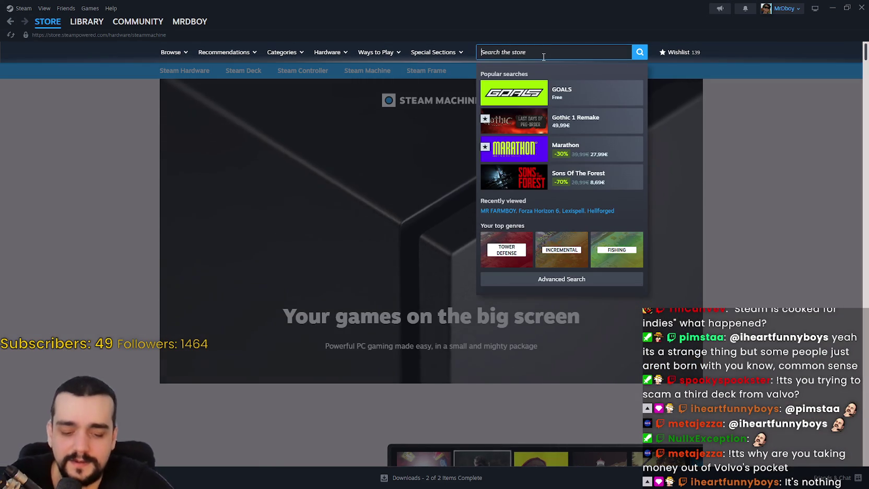
Search the store for 'bobble shop' and open the Bobble Shop Simulator page.
{"action": "type", "text": "bobble shop"}
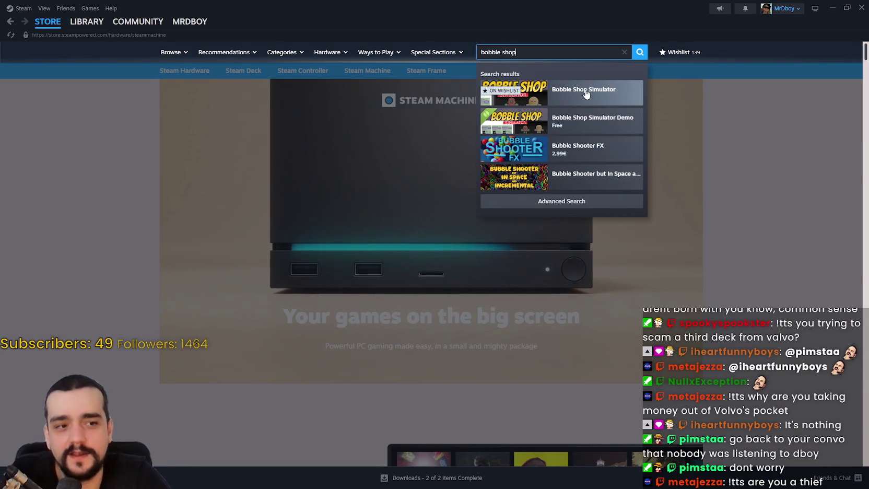
{"action": "left_click", "coordinate": [588, 100]}
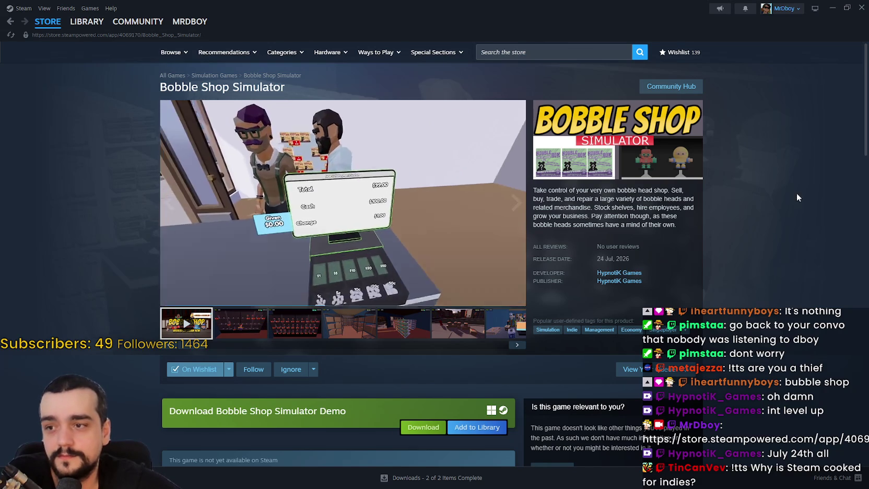
{"action": "scroll", "coordinate": [794, 315], "scroll_direction": "down", "scroll_amount": 1}
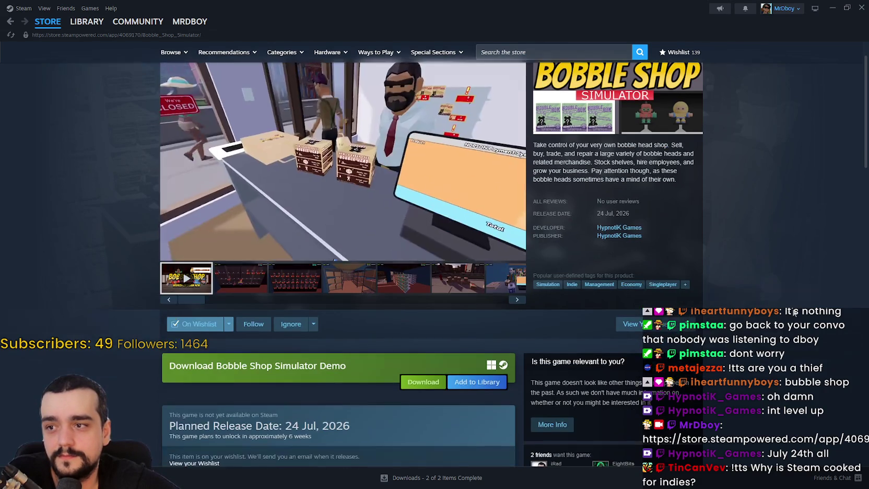
Check Bobble Shop Simulator's planned release date and look over the page.
{"action": "scroll", "coordinate": [793, 312], "scroll_direction": "down", "scroll_amount": 1}
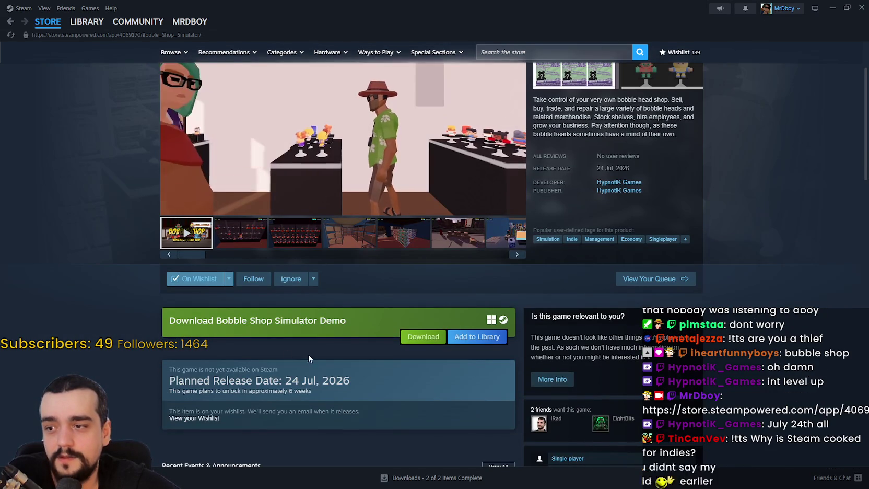
{"action": "left_click_drag", "start_coordinate": [313, 392], "coordinate": [302, 382]}
{"action": "left_click", "coordinate": [156, 352]}
{"action": "scroll", "coordinate": [156, 351], "scroll_direction": "up", "scroll_amount": 2}
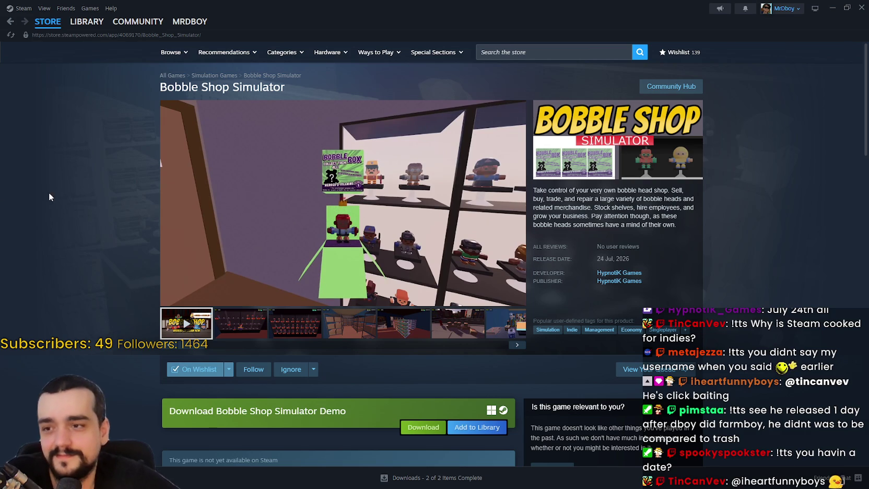
{"action": "mouse_move", "coordinate": [310, 255]}
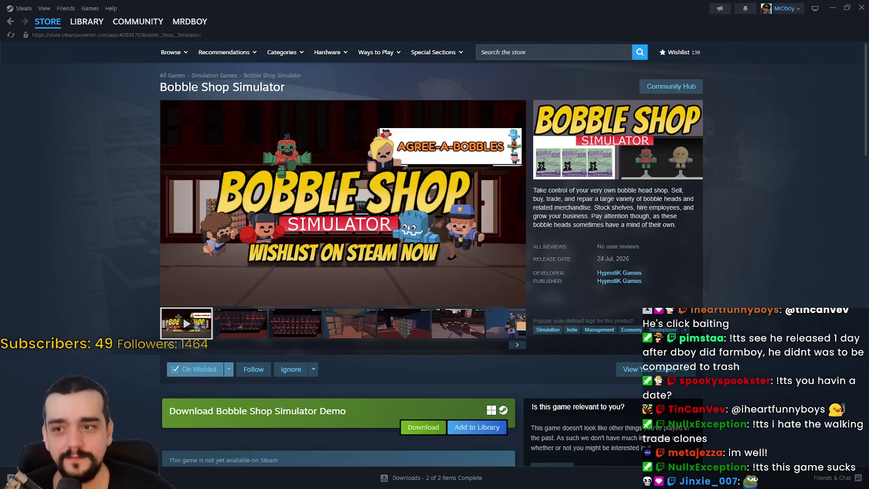
{"action": "mouse_move", "coordinate": [344, 196]}
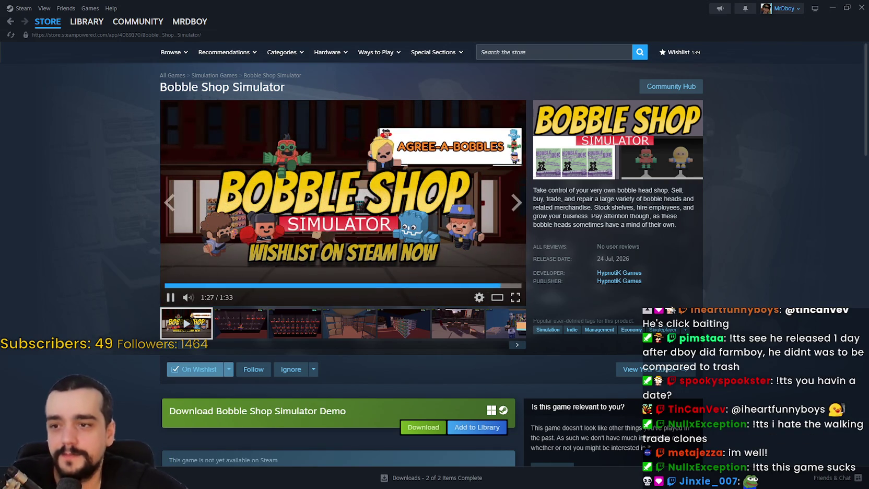
Expand the full game description with READ MORE, then return to the search box.
{"action": "scroll", "coordinate": [262, 383], "scroll_direction": "down", "scroll_amount": 5}
{"action": "scroll", "coordinate": [277, 372], "scroll_direction": "down", "scroll_amount": 13}
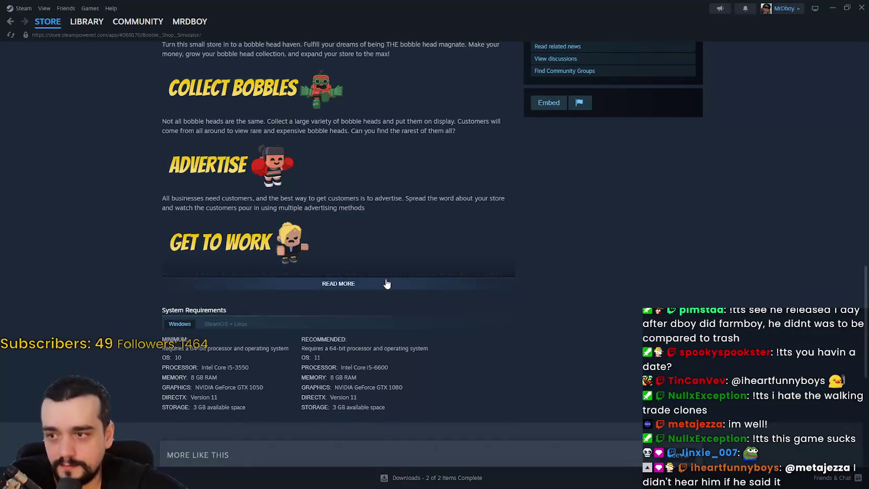
{"action": "left_click", "coordinate": [387, 283]}
{"action": "scroll", "coordinate": [490, 365], "scroll_direction": "up", "scroll_amount": 10}
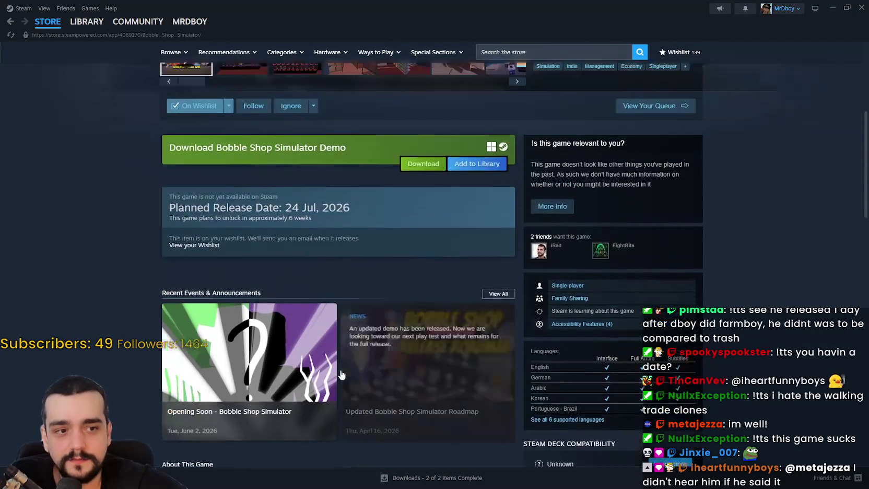
{"action": "scroll", "coordinate": [341, 374], "scroll_direction": "up", "scroll_amount": 6}
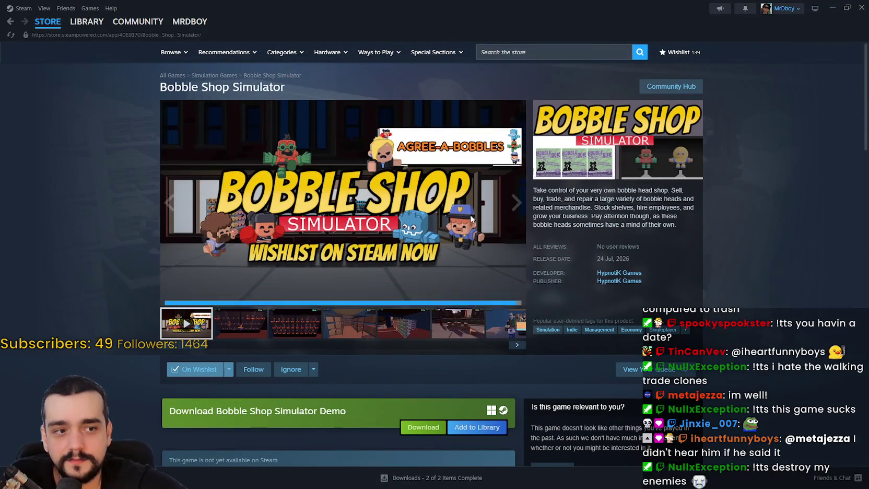
{"action": "left_click", "coordinate": [522, 53]}
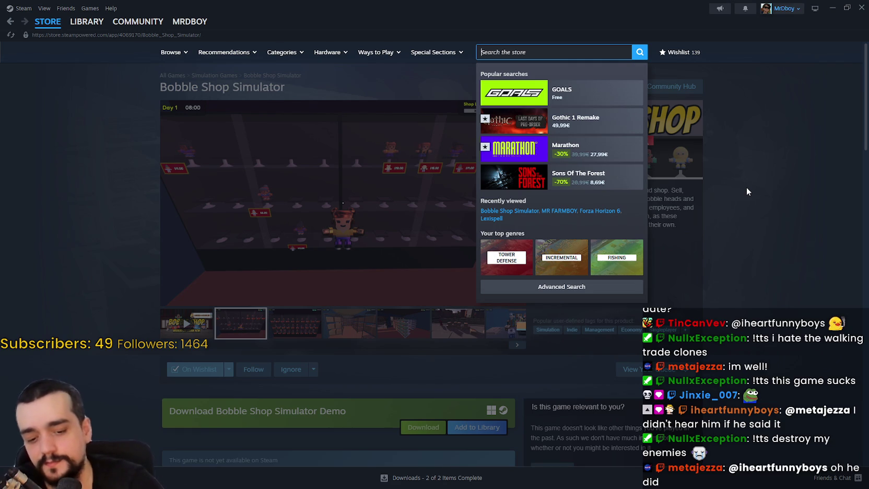
Search 'stop and', open Stop and Smell the Flowers, and copy its page URL.
{"action": "type", "text": "stop and"}
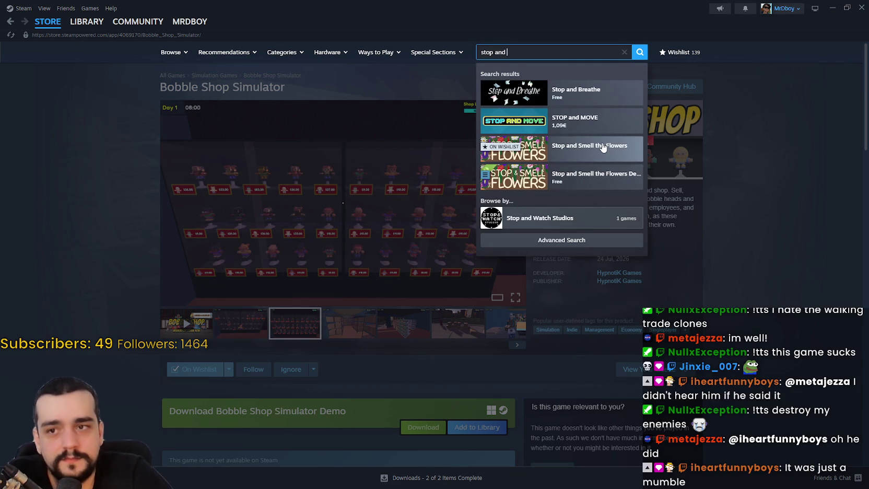
{"action": "left_click", "coordinate": [601, 146]}
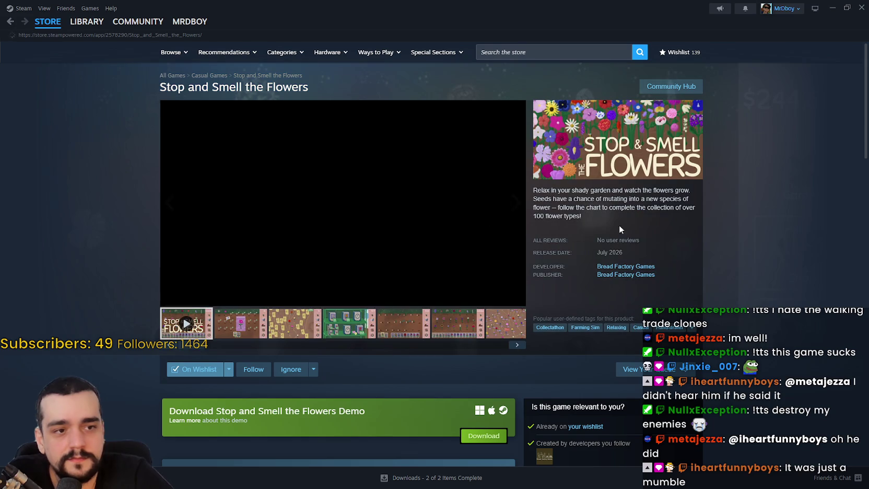
{"action": "right_click", "coordinate": [721, 230]}
{"action": "left_click", "coordinate": [738, 283]}
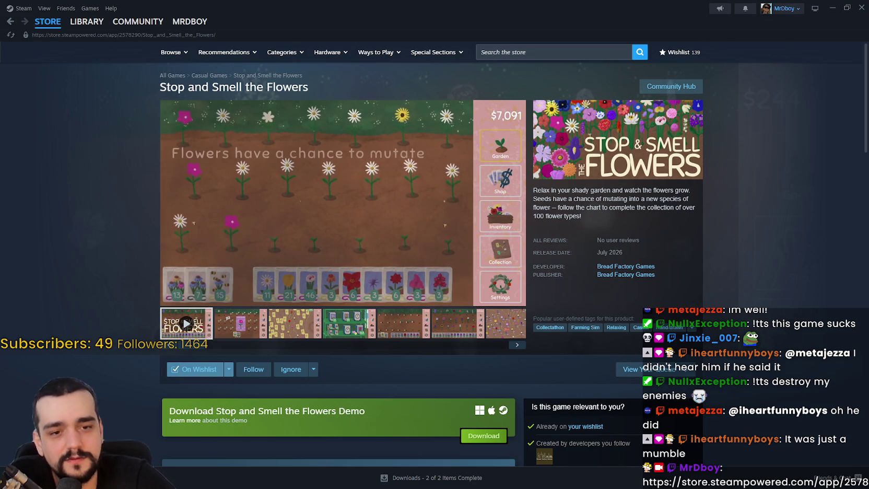
Click through the screenshots, ending on the harvested-flower garden screenshot.
{"action": "left_click", "coordinate": [316, 322]}
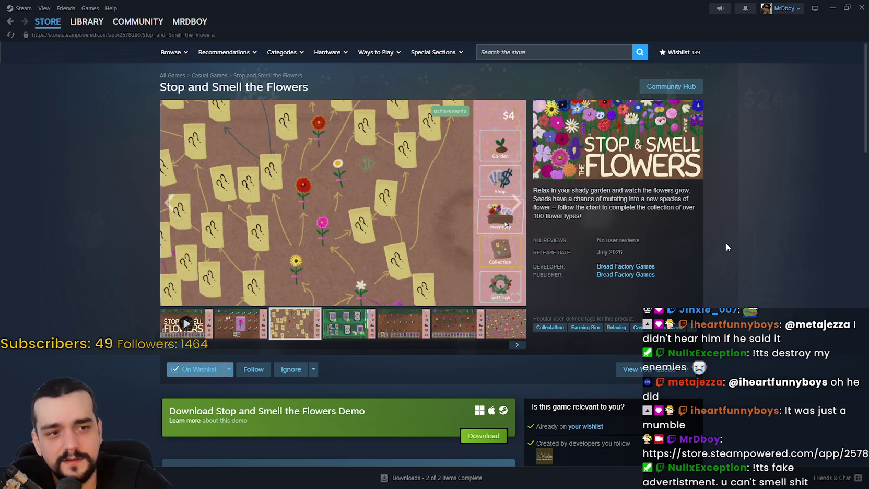
{"action": "left_click", "coordinate": [229, 326]}
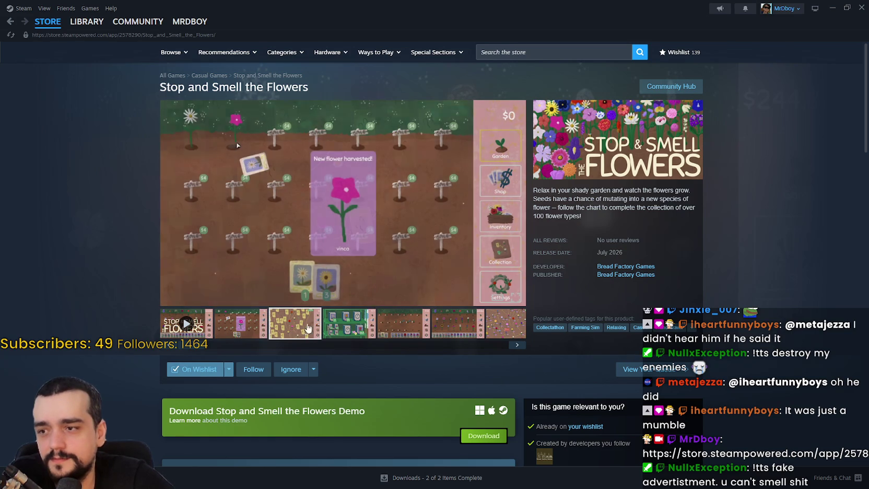
{"action": "left_click", "coordinate": [349, 324]}
{"action": "left_click", "coordinate": [405, 325]}
{"action": "left_click", "coordinate": [440, 325]}
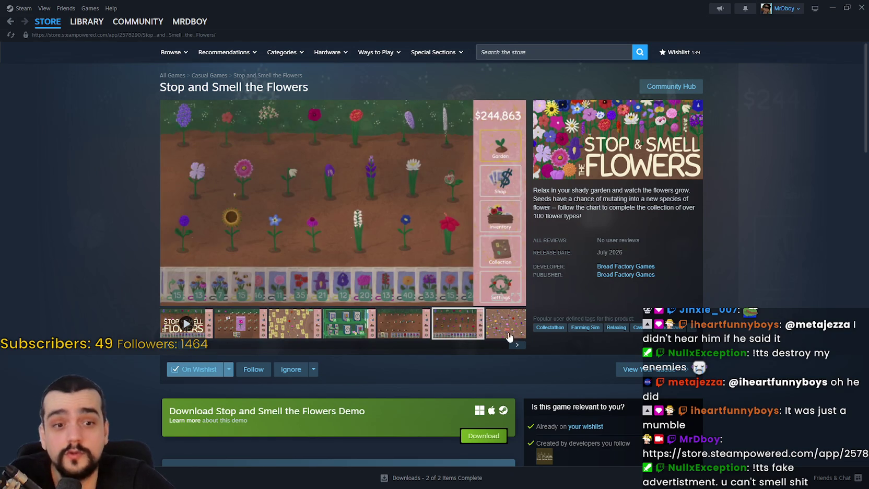
{"action": "left_click", "coordinate": [496, 328]}
{"action": "left_click", "coordinate": [244, 327]}
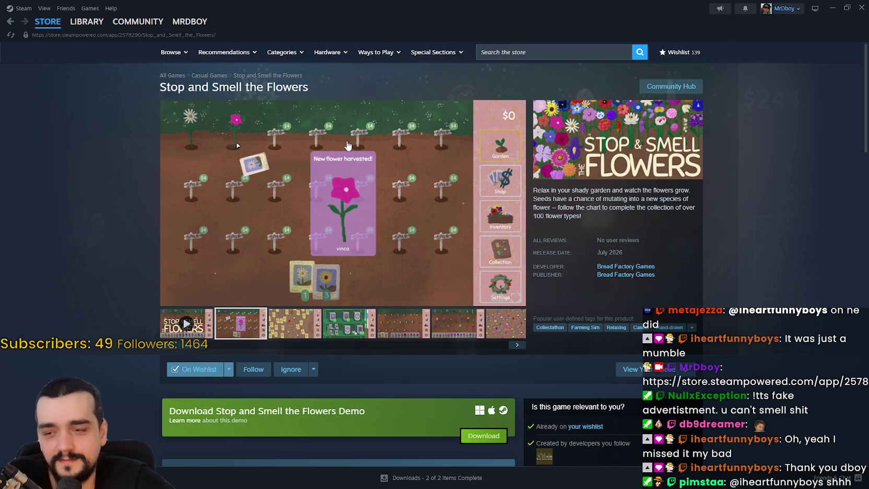
Play the Stop and Smell the Flowers trailer and restart it from the beginning twice.
{"action": "scroll", "coordinate": [725, 335], "scroll_direction": "down", "scroll_amount": 10}
{"action": "scroll", "coordinate": [725, 335], "scroll_direction": "up", "scroll_amount": 5}
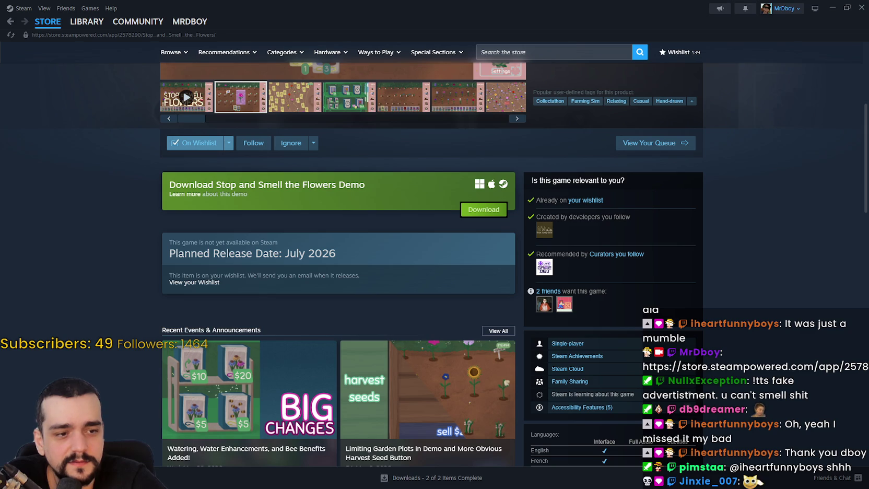
{"action": "scroll", "coordinate": [98, 198], "scroll_direction": "up", "scroll_amount": 4}
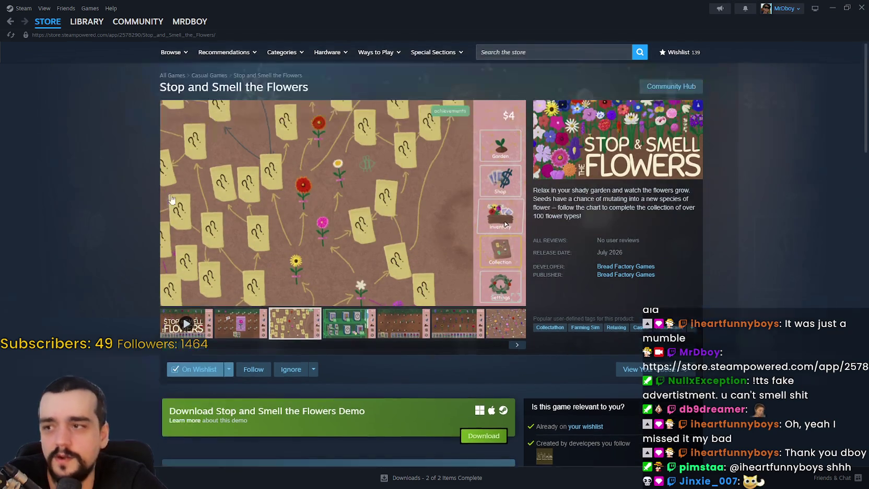
{"action": "left_click", "coordinate": [189, 327]}
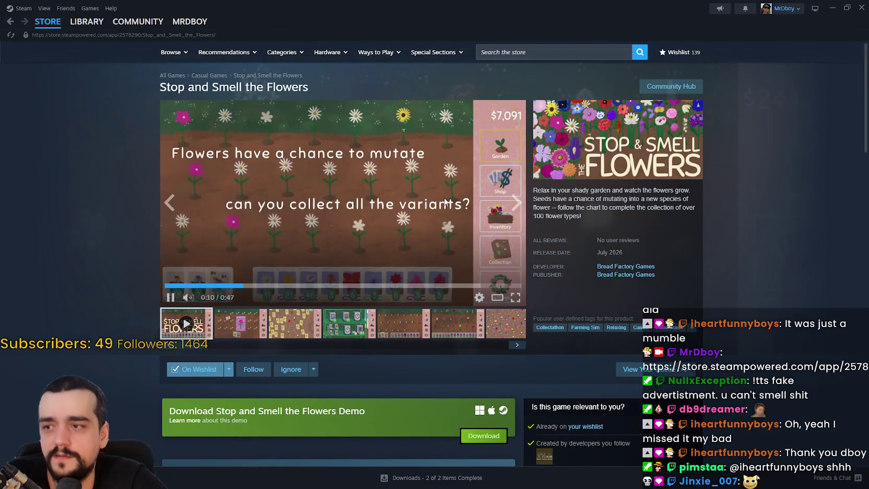
{"action": "left_click", "coordinate": [169, 284]}
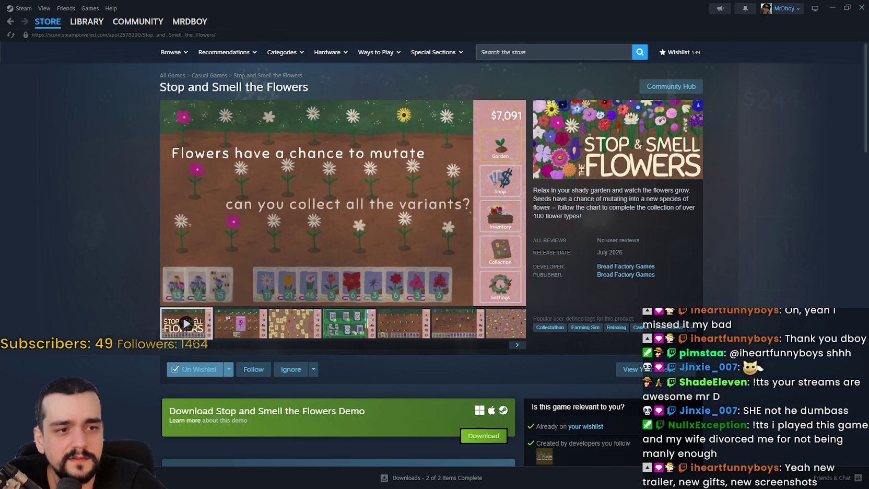
{"action": "left_click", "coordinate": [165, 286]}
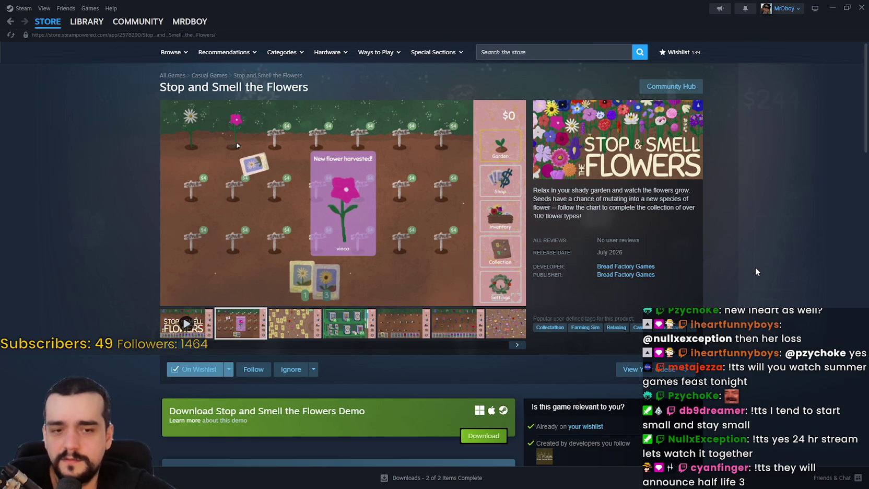
Expand the full About This Game description, read it, and scroll back to the top.
{"action": "scroll", "coordinate": [434, 342], "scroll_direction": "down", "scroll_amount": 8}
{"action": "scroll", "coordinate": [425, 345], "scroll_direction": "down", "scroll_amount": 8}
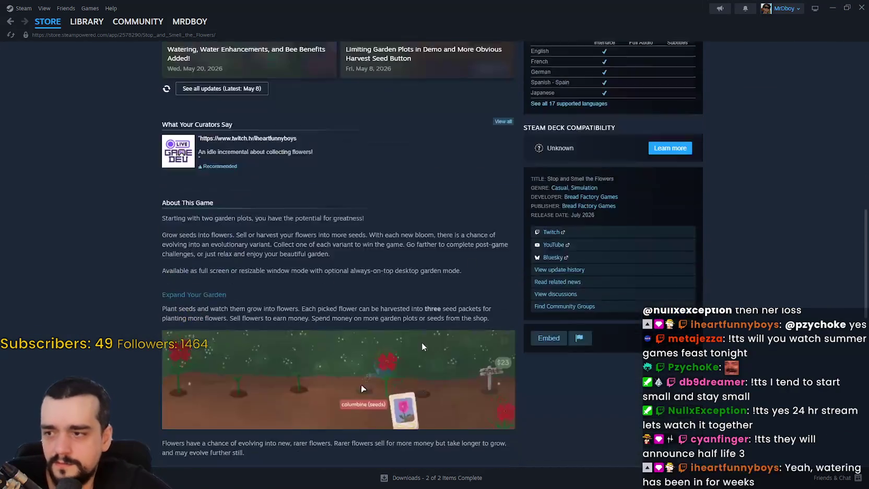
{"action": "scroll", "coordinate": [394, 376], "scroll_direction": "down", "scroll_amount": 2}
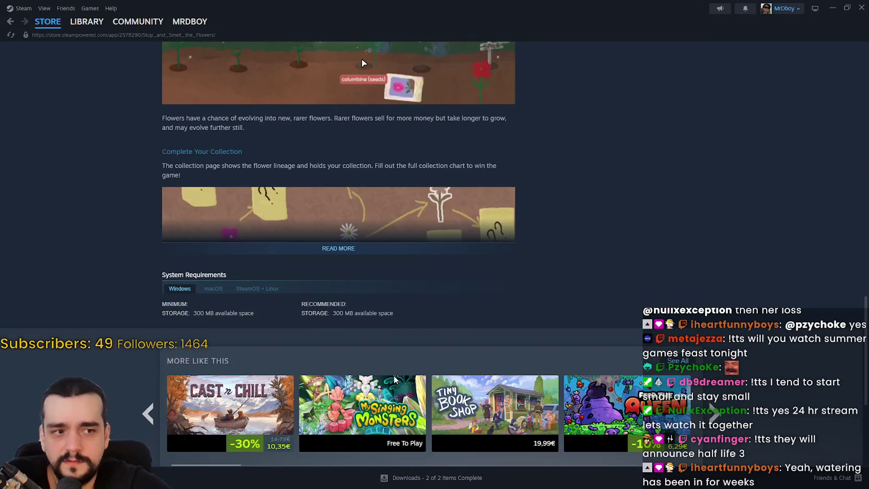
{"action": "scroll", "coordinate": [356, 353], "scroll_direction": "up", "scroll_amount": 2}
{"action": "left_click", "coordinate": [360, 340]}
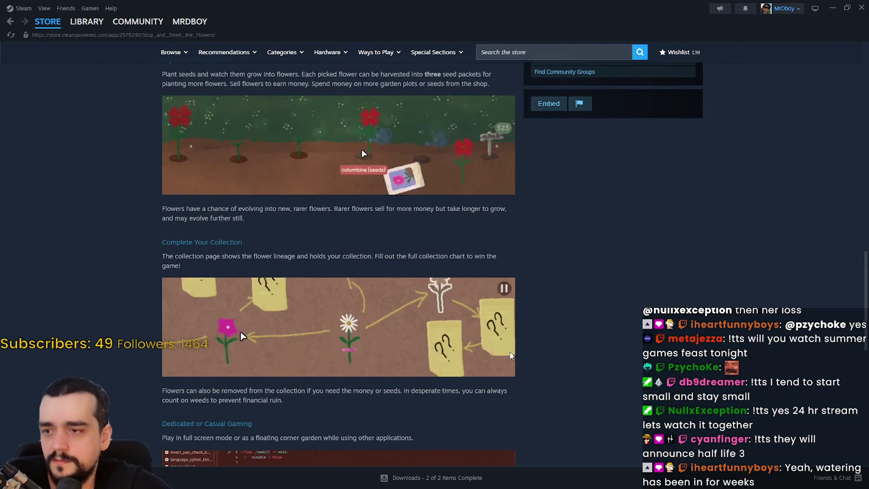
{"action": "scroll", "coordinate": [594, 358], "scroll_direction": "down", "scroll_amount": 4}
{"action": "scroll", "coordinate": [584, 364], "scroll_direction": "down", "scroll_amount": 1}
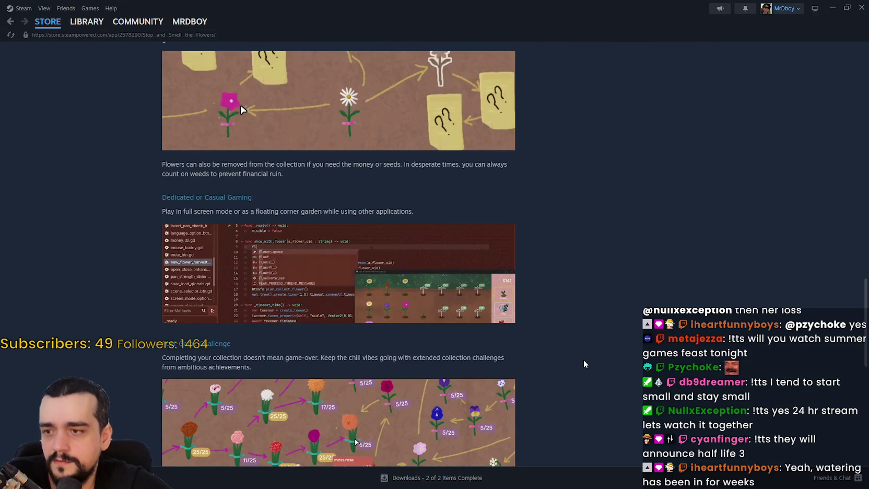
{"action": "scroll", "coordinate": [570, 363], "scroll_direction": "up", "scroll_amount": 4}
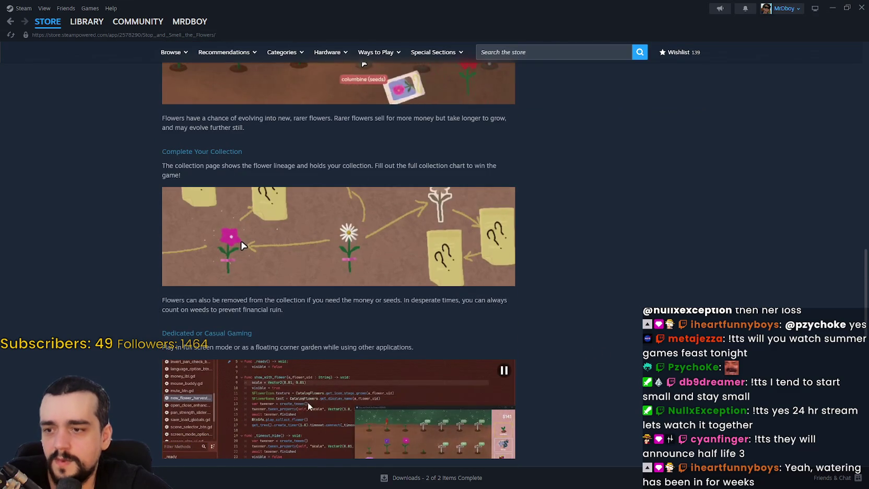
{"action": "scroll", "coordinate": [460, 371], "scroll_direction": "up", "scroll_amount": 5}
{"action": "scroll", "coordinate": [388, 373], "scroll_direction": "up", "scroll_amount": 2}
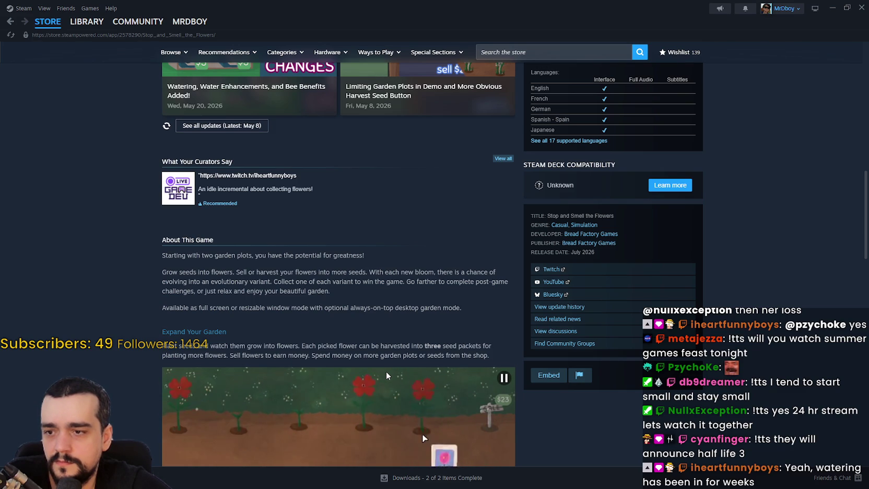
{"action": "scroll", "coordinate": [387, 373], "scroll_direction": "down", "scroll_amount": 2}
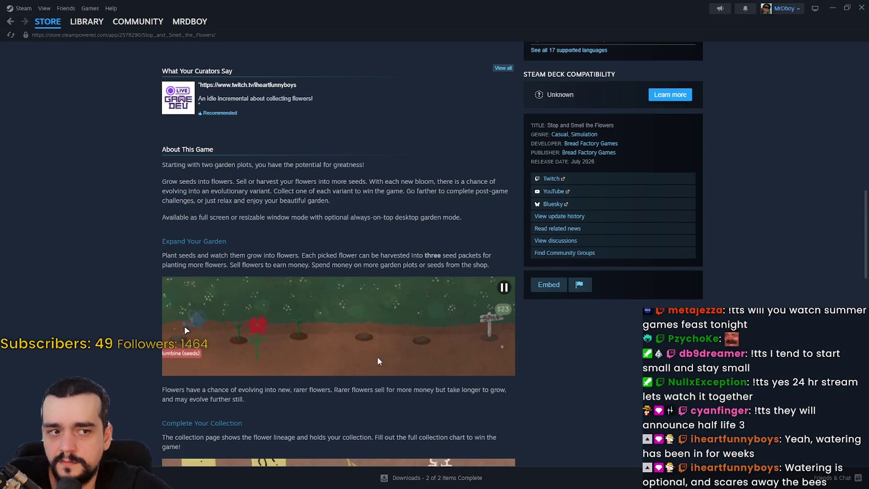
{"action": "scroll", "coordinate": [377, 357], "scroll_direction": "up", "scroll_amount": 1}
{"action": "scroll", "coordinate": [379, 361], "scroll_direction": "up", "scroll_amount": 2}
{"action": "scroll", "coordinate": [545, 383], "scroll_direction": "down", "scroll_amount": 3}
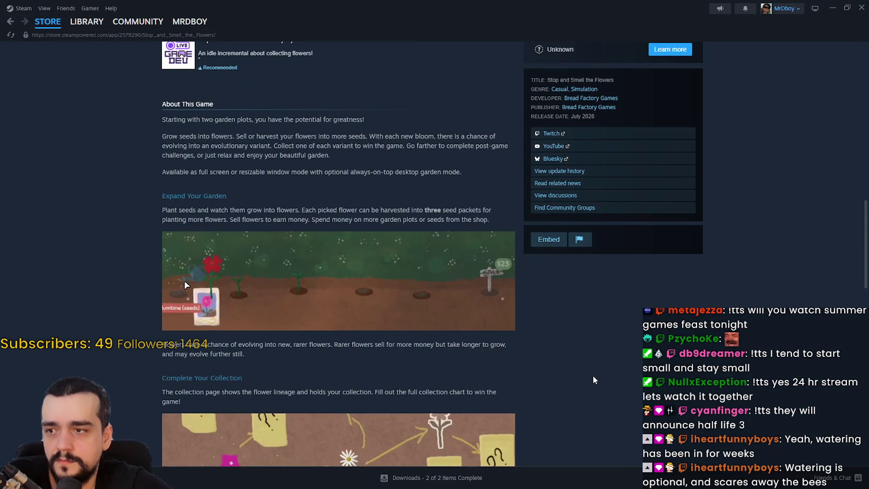
{"action": "scroll", "coordinate": [594, 377], "scroll_direction": "up", "scroll_amount": 12}
{"action": "scroll", "coordinate": [482, 259], "scroll_direction": "up", "scroll_amount": 3}
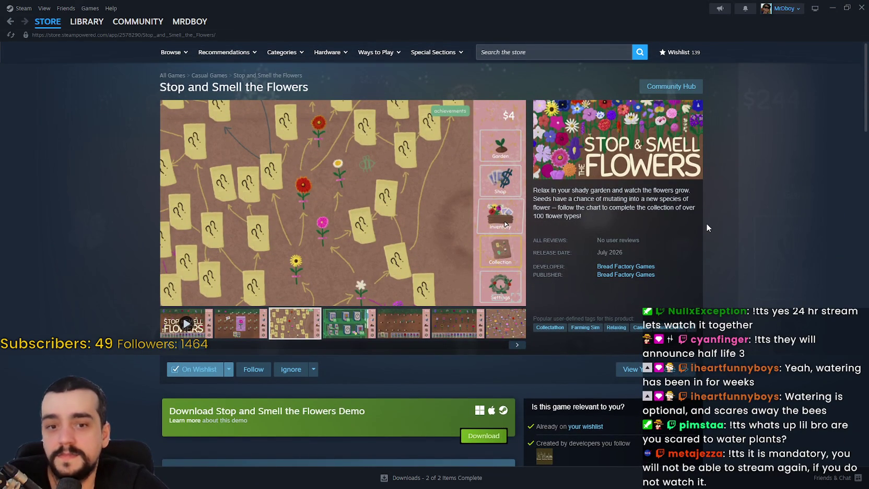
{"action": "left_click", "coordinate": [394, 327]}
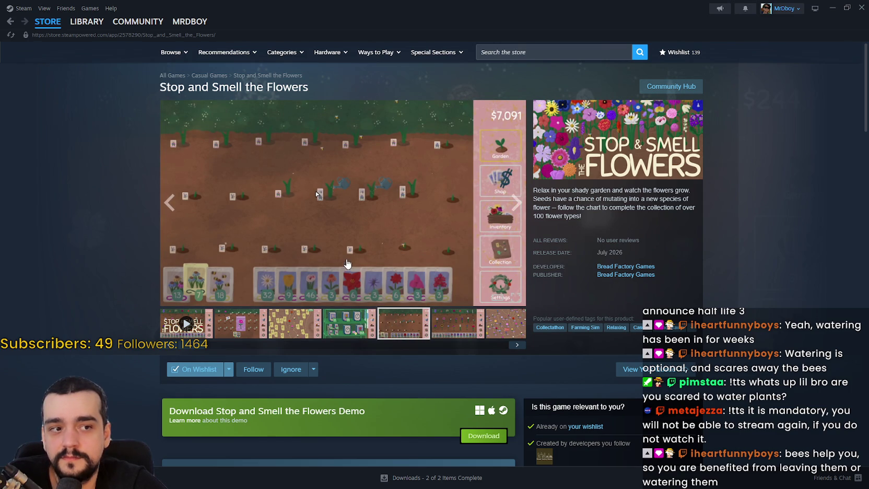
{"action": "scroll", "coordinate": [395, 325], "scroll_direction": "down", "scroll_amount": 3}
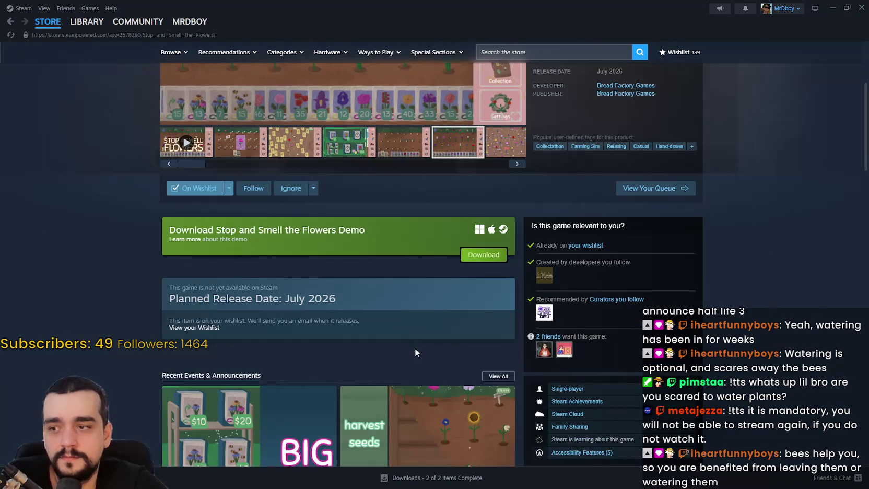
{"action": "scroll", "coordinate": [415, 349], "scroll_direction": "up", "scroll_amount": 3}
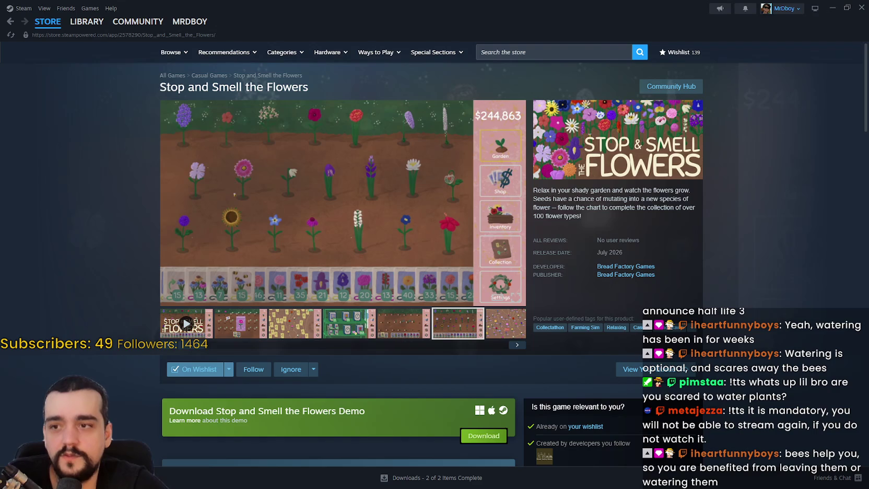
{"action": "mouse_move", "coordinate": [55, 26]}
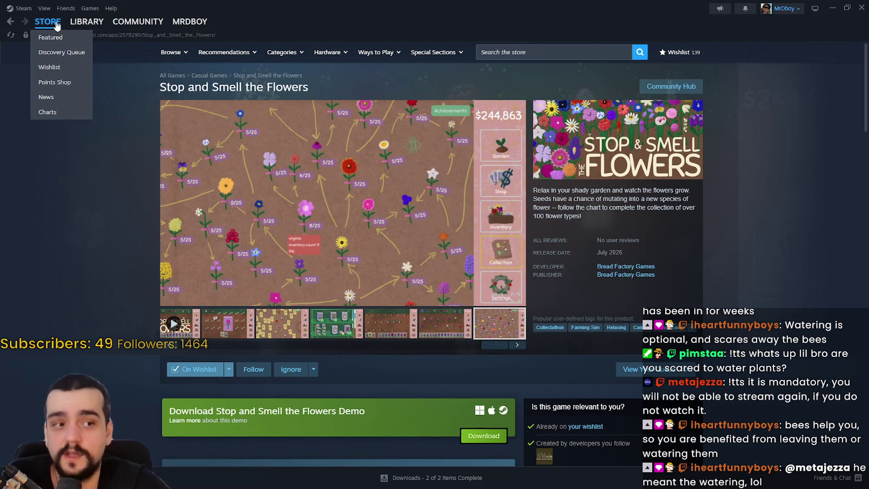
{"action": "left_click", "coordinate": [516, 52]}
{"action": "left_click", "coordinate": [749, 175]}
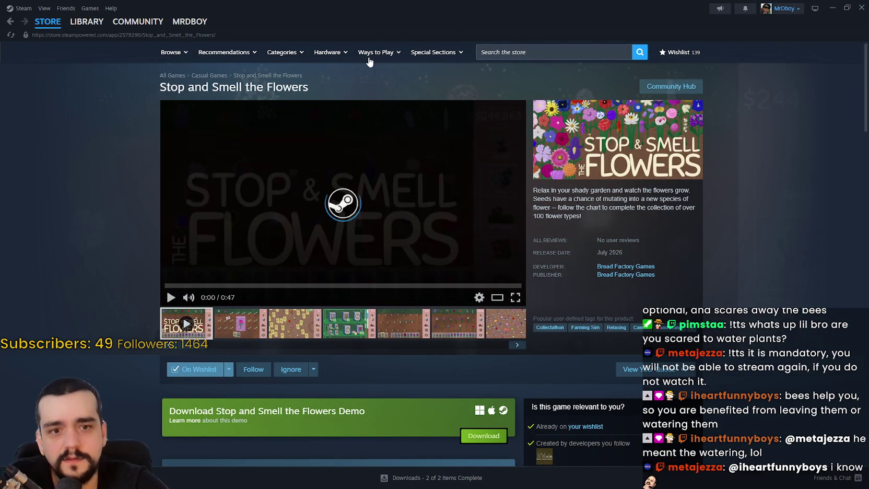
{"action": "left_click", "coordinate": [248, 338]}
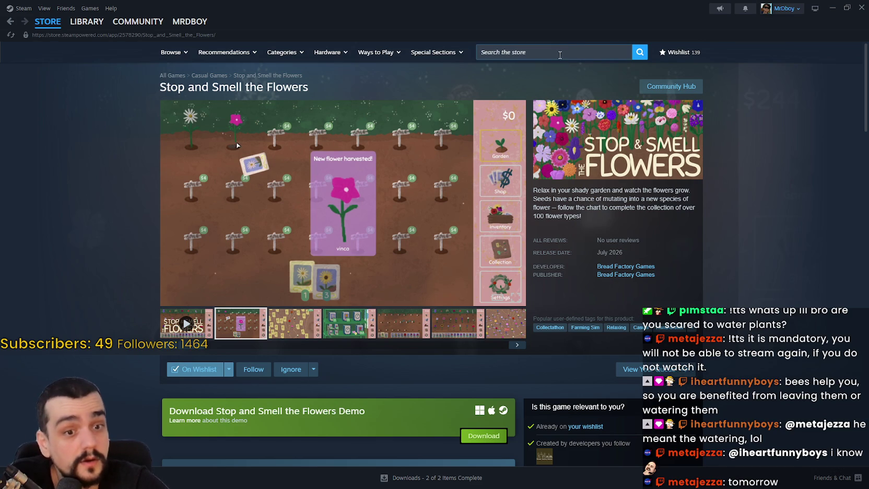
Select Path of Exile 2 in the Library and open its store page.
{"action": "left_click", "coordinate": [51, 27]}
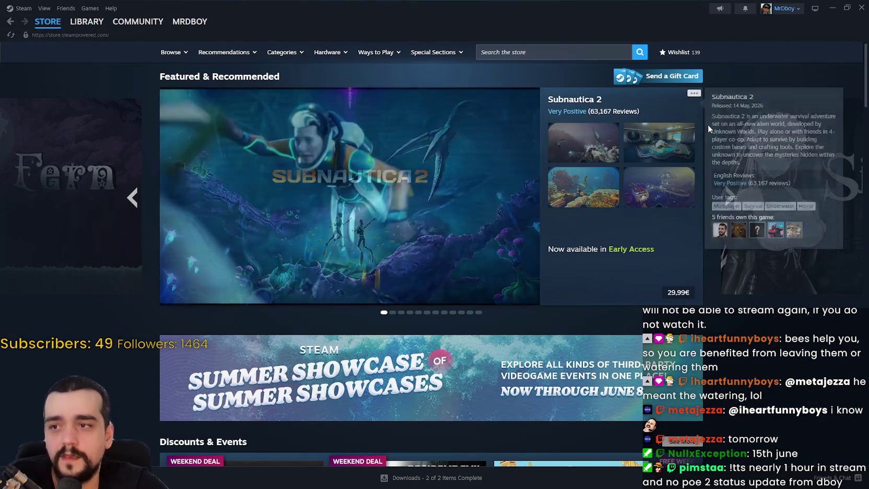
{"action": "left_click", "coordinate": [81, 22]}
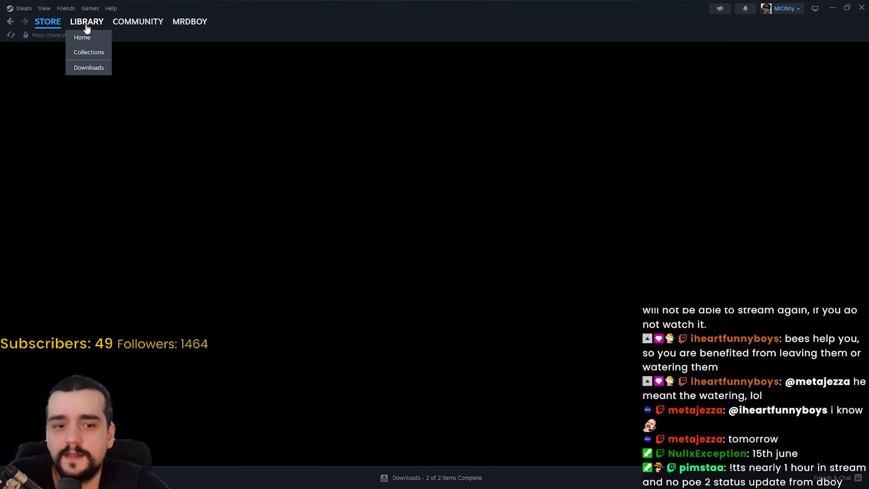
{"action": "left_click", "coordinate": [100, 114]}
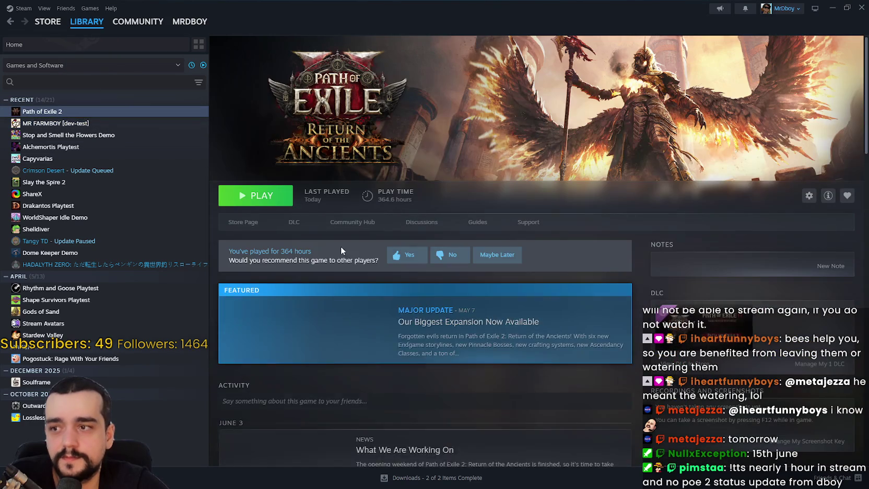
{"action": "left_click", "coordinate": [258, 228]}
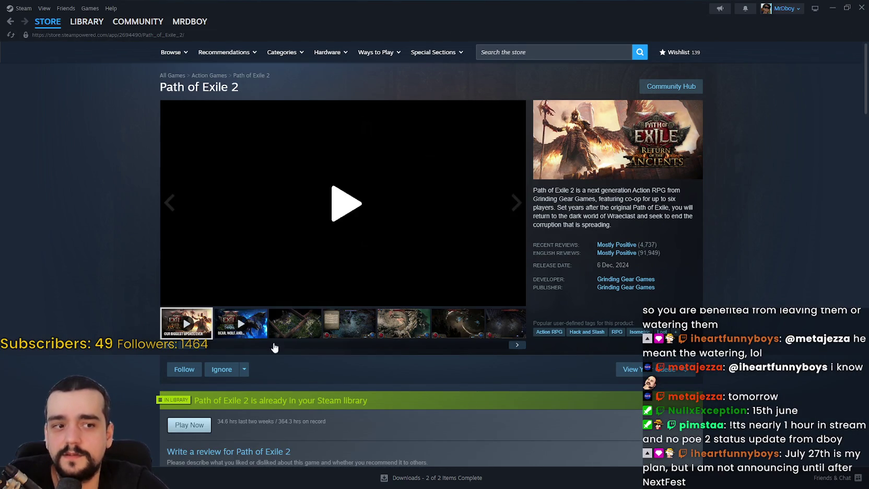
Browse the gallery, view the map screenshot full-size, then close the viewer.
{"action": "left_click", "coordinate": [292, 335]}
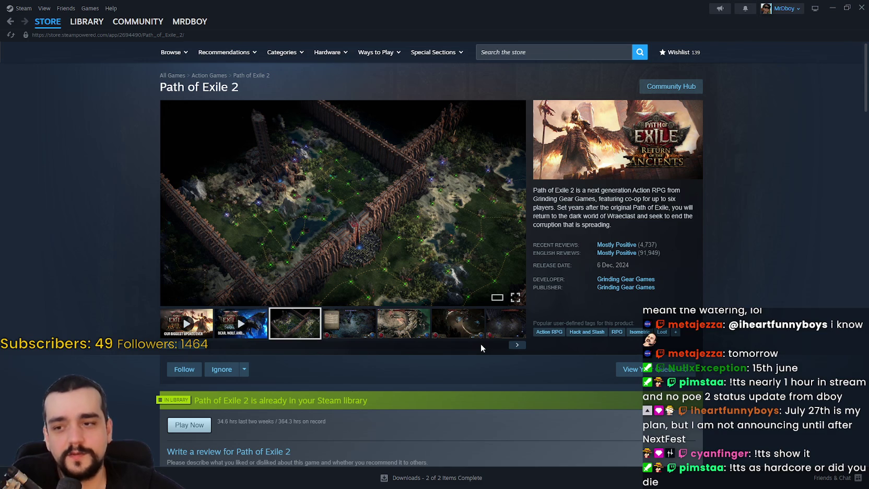
{"action": "left_click", "coordinate": [359, 323]}
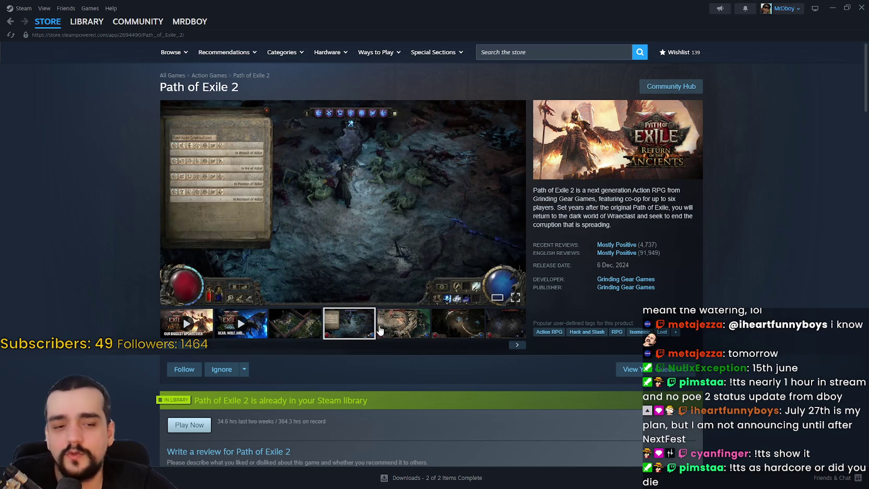
{"action": "left_click", "coordinate": [320, 317]}
{"action": "left_click", "coordinate": [421, 302]}
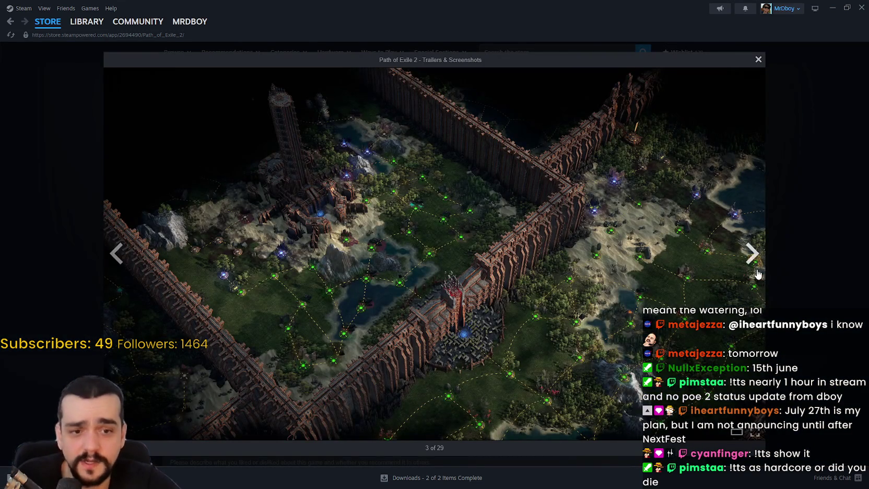
{"action": "left_click", "coordinate": [751, 255]}
{"action": "left_click", "coordinate": [114, 262]}
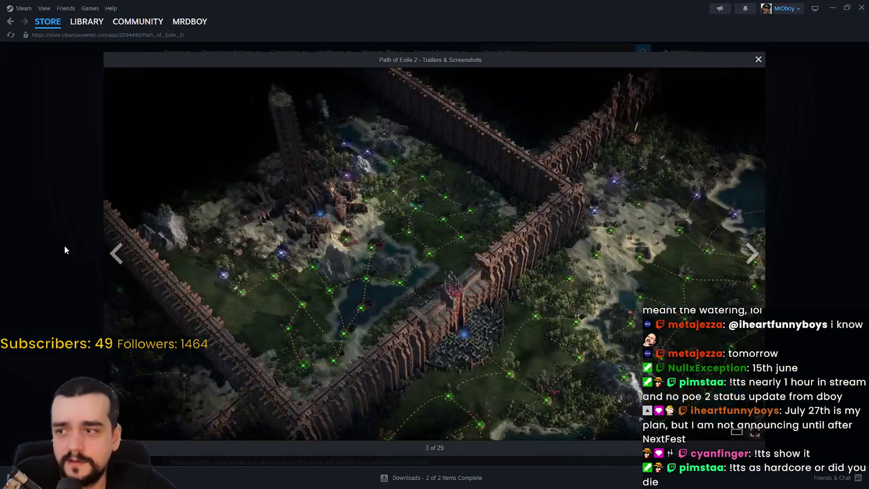
{"action": "left_click", "coordinate": [64, 246]}
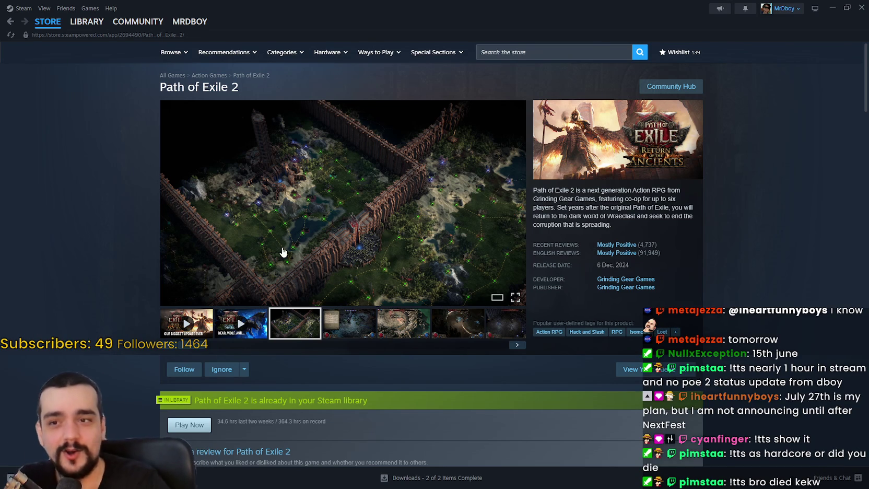
{"action": "left_click", "coordinate": [47, 21]}
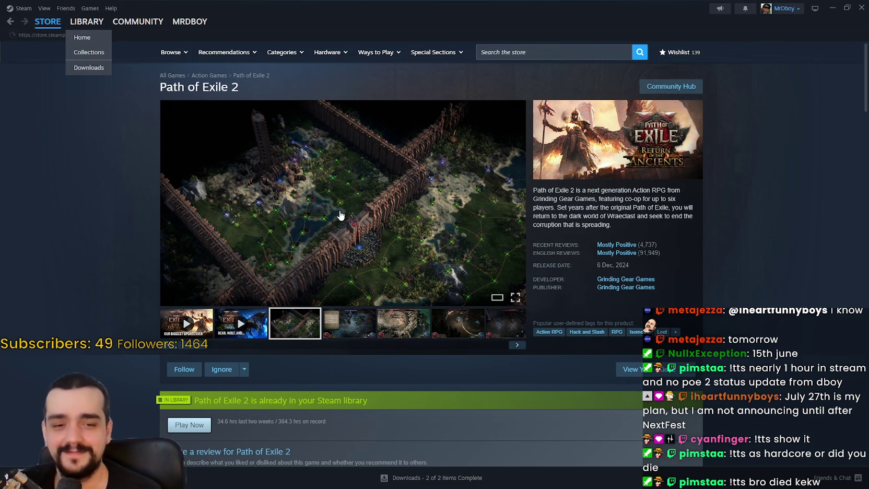
Scroll the store front and show the next page of Discounts & Events.
{"action": "scroll", "coordinate": [721, 261], "scroll_direction": "down", "scroll_amount": 3}
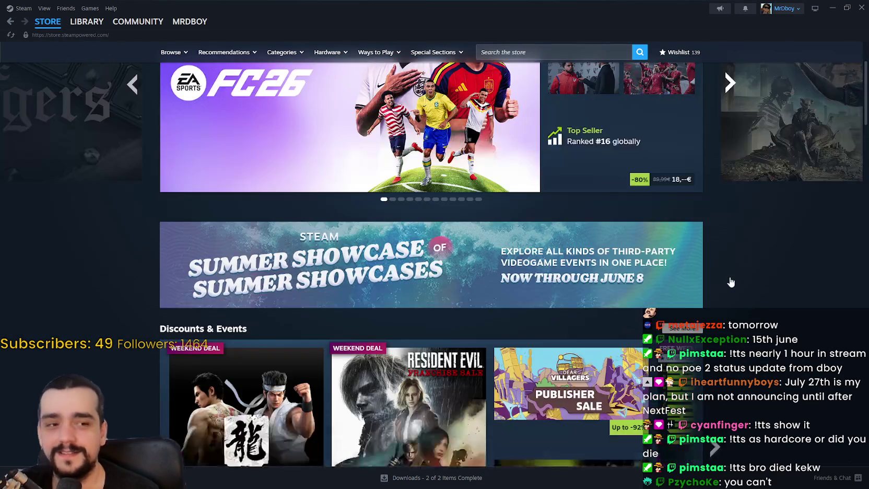
{"action": "scroll", "coordinate": [730, 281], "scroll_direction": "down", "scroll_amount": 15}
{"action": "scroll", "coordinate": [734, 282], "scroll_direction": "down", "scroll_amount": 3}
{"action": "scroll", "coordinate": [740, 282], "scroll_direction": "down", "scroll_amount": 4}
{"action": "scroll", "coordinate": [739, 287], "scroll_direction": "up", "scroll_amount": 20}
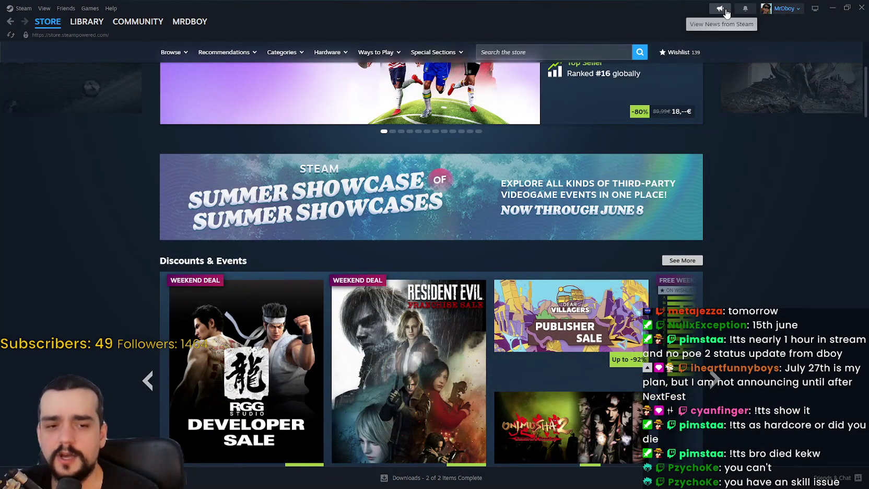
{"action": "scroll", "coordinate": [719, 277], "scroll_direction": "up", "scroll_amount": 2}
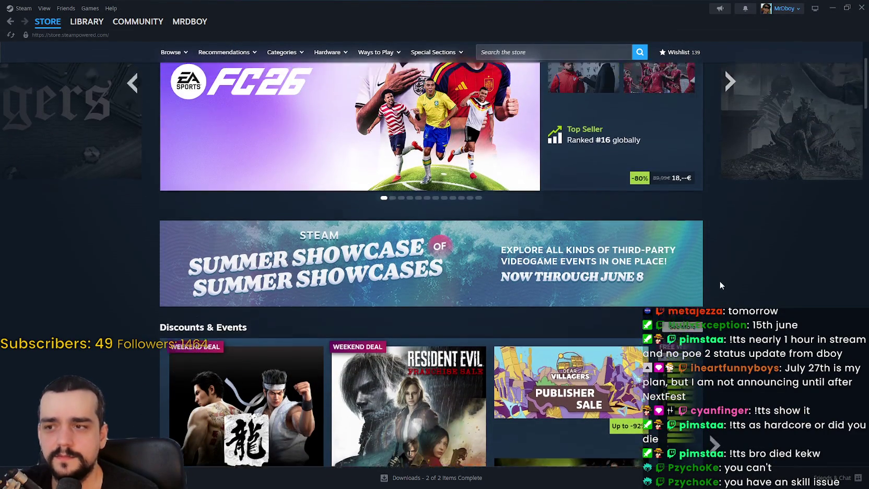
{"action": "scroll", "coordinate": [721, 329], "scroll_direction": "down", "scroll_amount": 5}
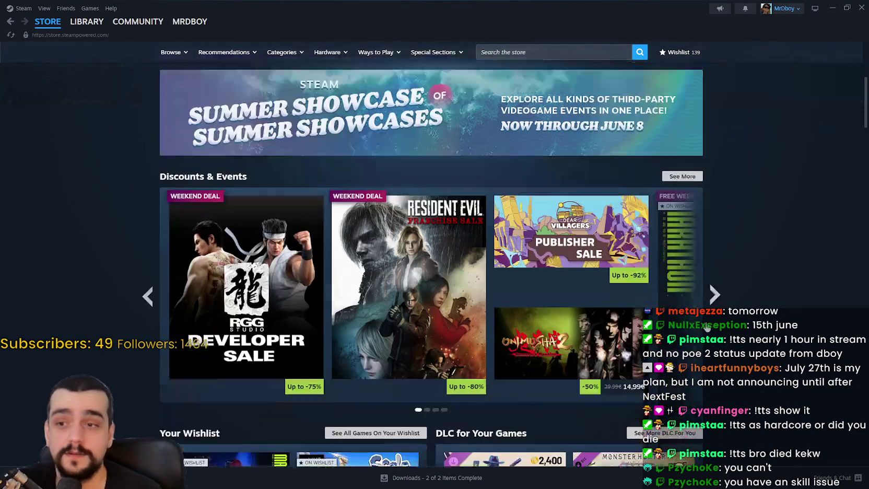
{"action": "left_click", "coordinate": [715, 243]}
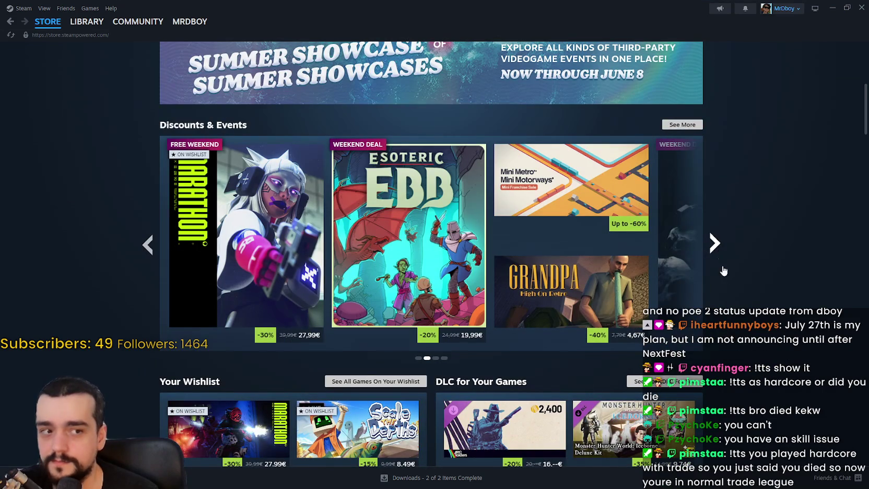
Flip the Personal Calendar forward one week and back to the current week.
{"action": "scroll", "coordinate": [715, 343], "scroll_direction": "down", "scroll_amount": 4}
{"action": "scroll", "coordinate": [715, 341], "scroll_direction": "down", "scroll_amount": 8}
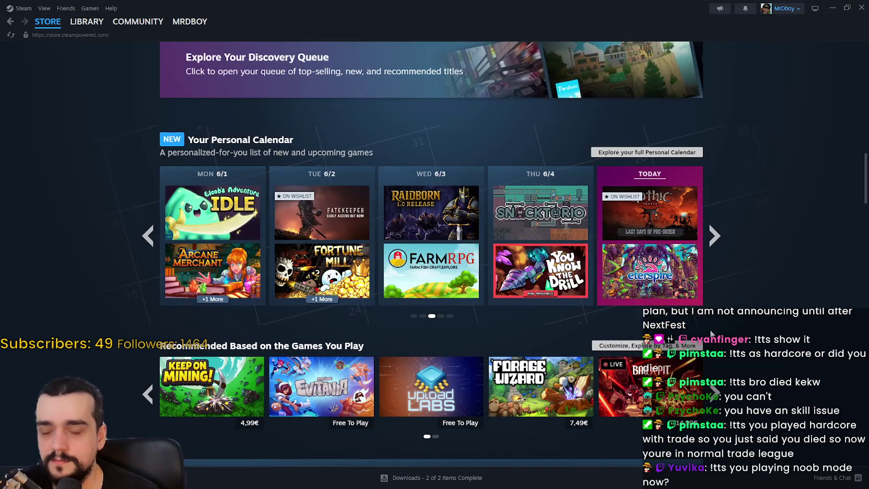
{"action": "left_click", "coordinate": [714, 236]}
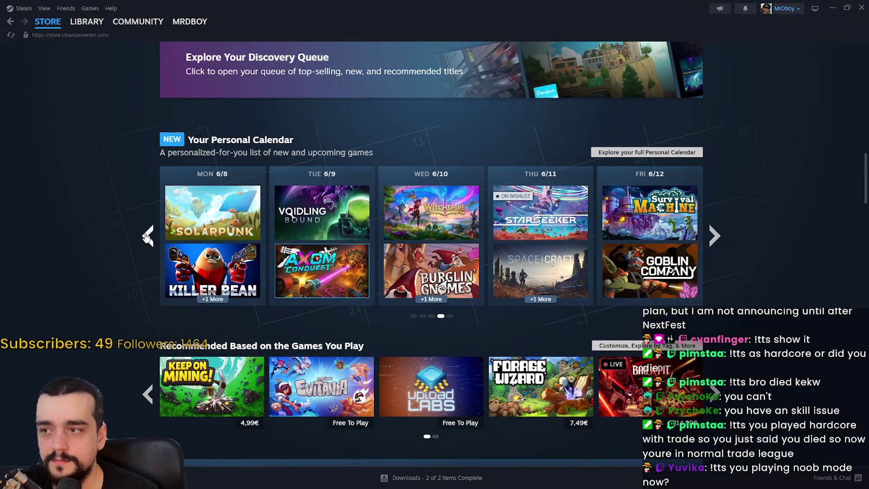
{"action": "left_click", "coordinate": [149, 238]}
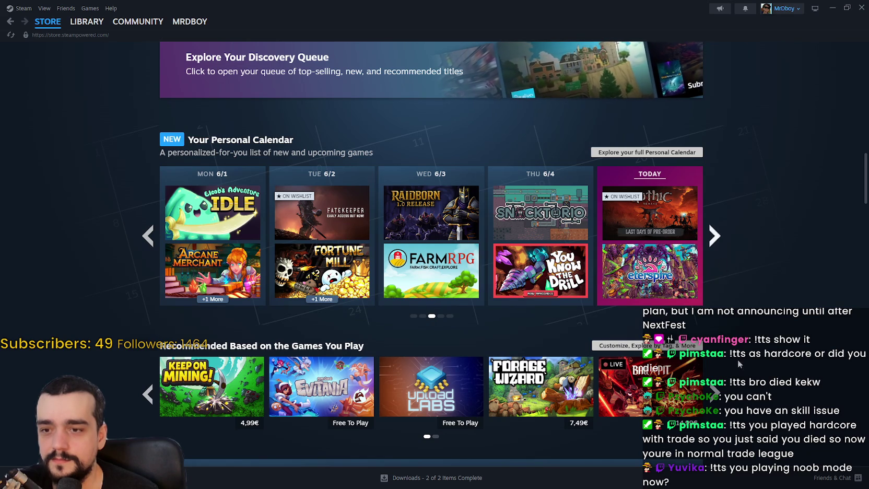
Page through the Recommended games carousel, ending on its second page.
{"action": "scroll", "coordinate": [714, 301], "scroll_direction": "down", "scroll_amount": 2}
{"action": "left_click", "coordinate": [715, 301]}
{"action": "left_click", "coordinate": [716, 302]}
{"action": "left_click", "coordinate": [719, 304]}
{"action": "scroll", "coordinate": [750, 309], "scroll_direction": "up", "scroll_amount": 3}
{"action": "scroll", "coordinate": [738, 311], "scroll_direction": "down", "scroll_amount": 1}
{"action": "scroll", "coordinate": [739, 312], "scroll_direction": "down", "scroll_amount": 1}
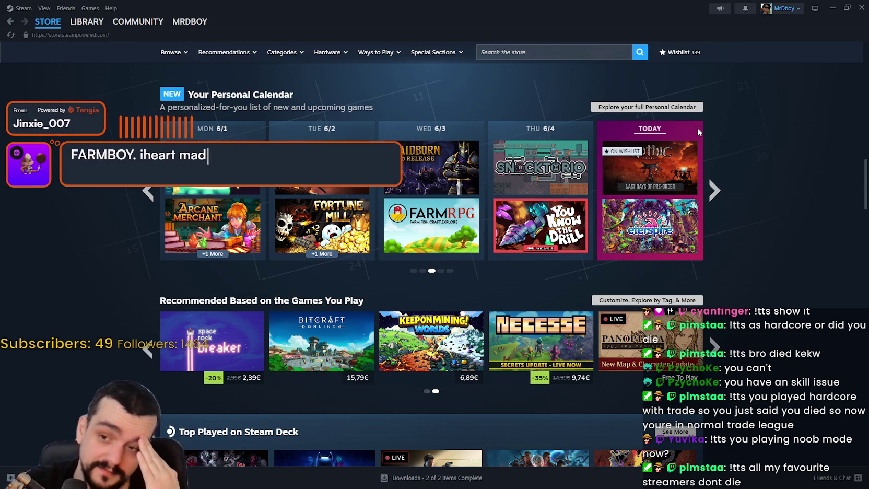
Advance the Personal Calendar two weeks, through 6/8, to the week of Mon 6/15.
{"action": "scroll", "coordinate": [698, 389], "scroll_direction": "up", "scroll_amount": 3}
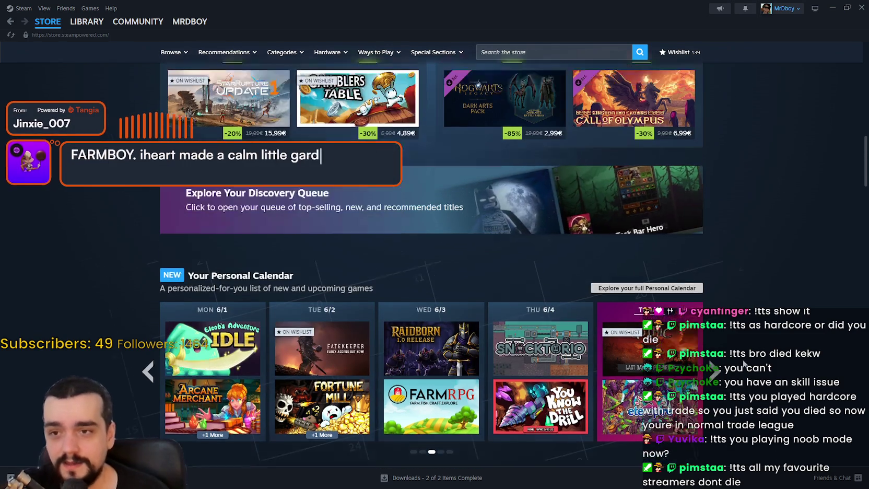
{"action": "left_click", "coordinate": [714, 372]}
{"action": "left_click", "coordinate": [715, 372]}
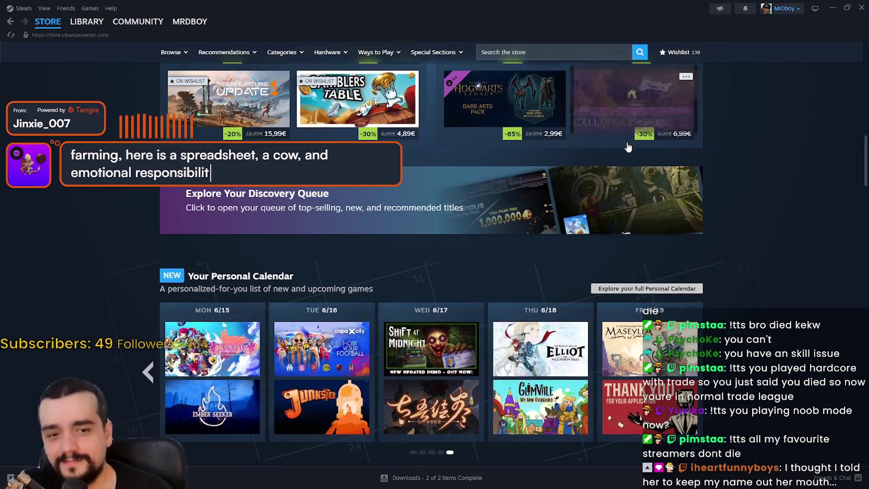
{"action": "scroll", "coordinate": [627, 141], "scroll_direction": "up", "scroll_amount": 10}
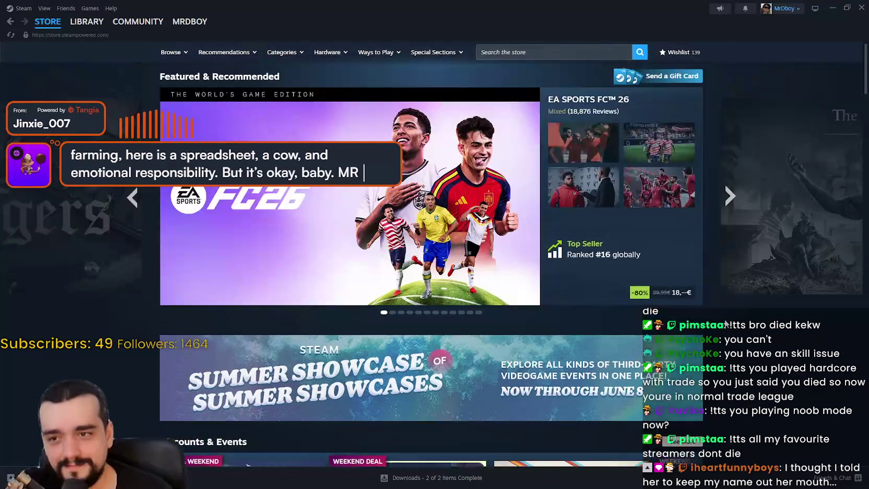
Wrap the Recommended Based on the Games You Play carousel back to its first page.
{"action": "scroll", "coordinate": [727, 326], "scroll_direction": "down", "scroll_amount": 8}
{"action": "scroll", "coordinate": [726, 324], "scroll_direction": "down", "scroll_amount": 5}
{"action": "scroll", "coordinate": [726, 325], "scroll_direction": "up", "scroll_amount": 4}
{"action": "scroll", "coordinate": [729, 319], "scroll_direction": "down", "scroll_amount": 6}
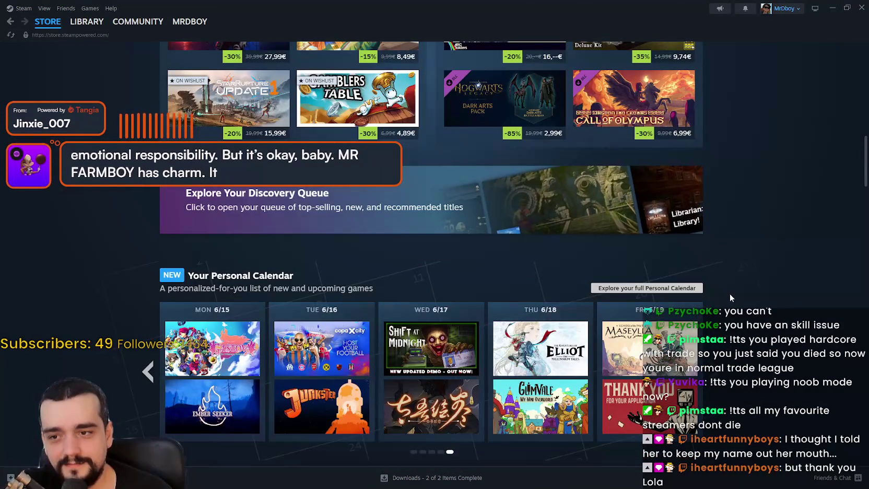
{"action": "scroll", "coordinate": [730, 296], "scroll_direction": "up", "scroll_amount": 3}
{"action": "scroll", "coordinate": [730, 297], "scroll_direction": "down", "scroll_amount": 2}
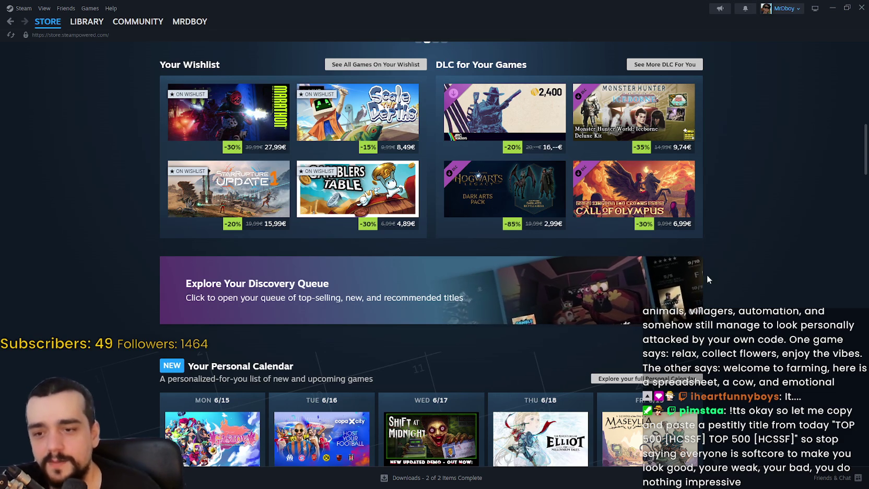
{"action": "scroll", "coordinate": [750, 292], "scroll_direction": "down", "scroll_amount": 5}
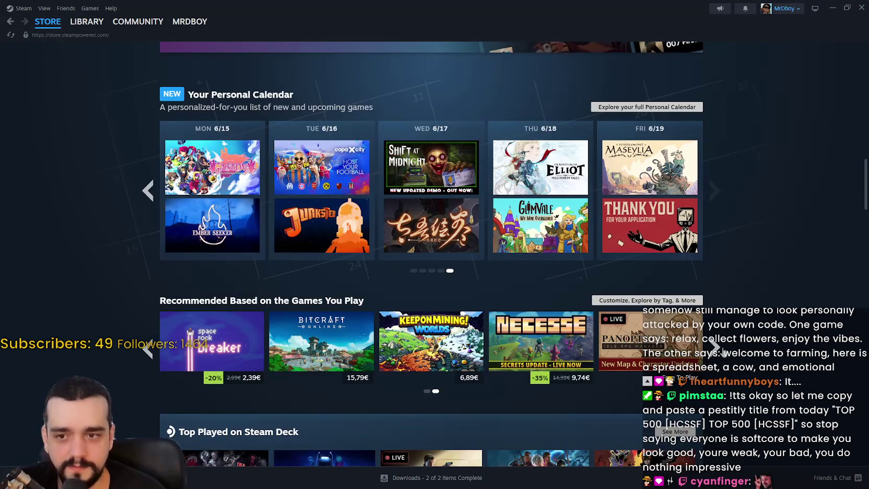
{"action": "left_click", "coordinate": [725, 353]}
Scroll to the Wishlist deals showing Marathon at -30% for 27,99€.
{"action": "scroll", "coordinate": [737, 227], "scroll_direction": "down", "scroll_amount": 5}
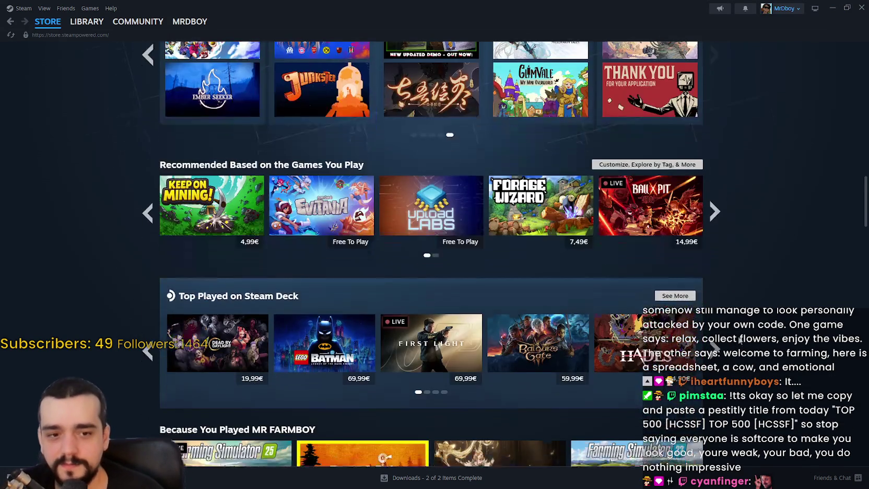
{"action": "scroll", "coordinate": [735, 228], "scroll_direction": "up", "scroll_amount": 7}
{"action": "scroll", "coordinate": [741, 289], "scroll_direction": "up", "scroll_amount": 15}
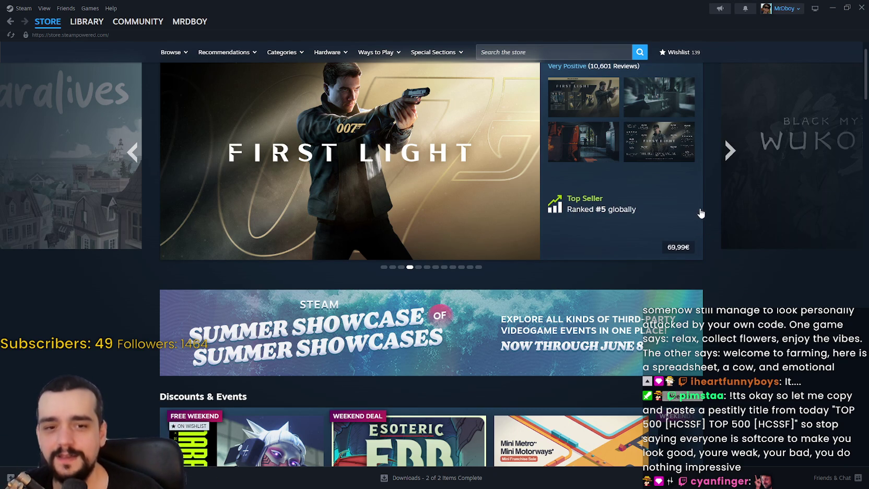
{"action": "scroll", "coordinate": [748, 226], "scroll_direction": "down", "scroll_amount": 7}
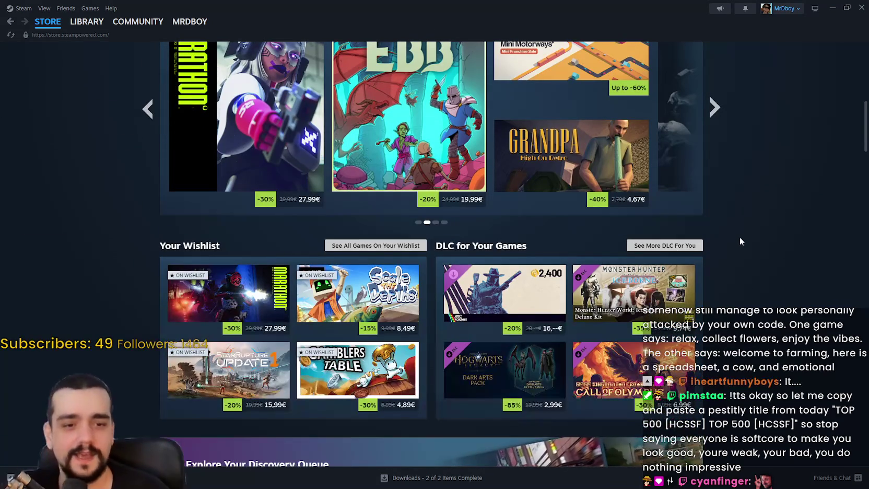
{"action": "scroll", "coordinate": [731, 245], "scroll_direction": "down", "scroll_amount": 3}
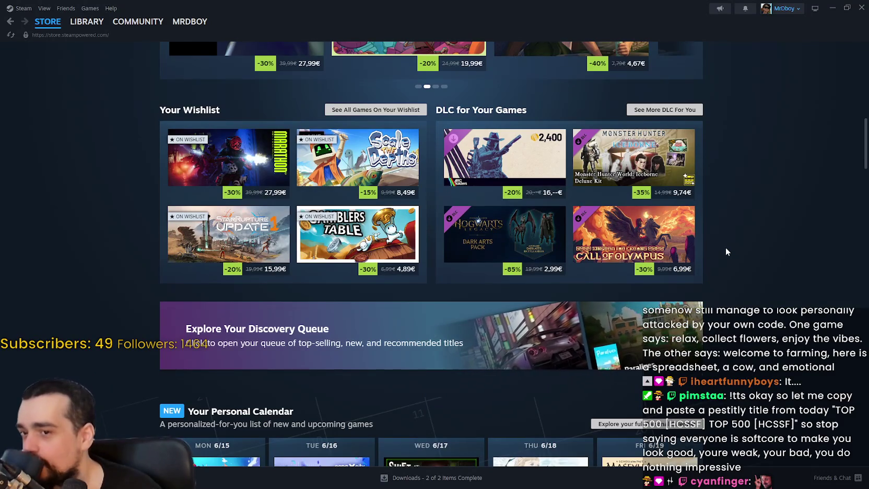
{"action": "scroll", "coordinate": [724, 247], "scroll_direction": "up", "scroll_amount": 3}
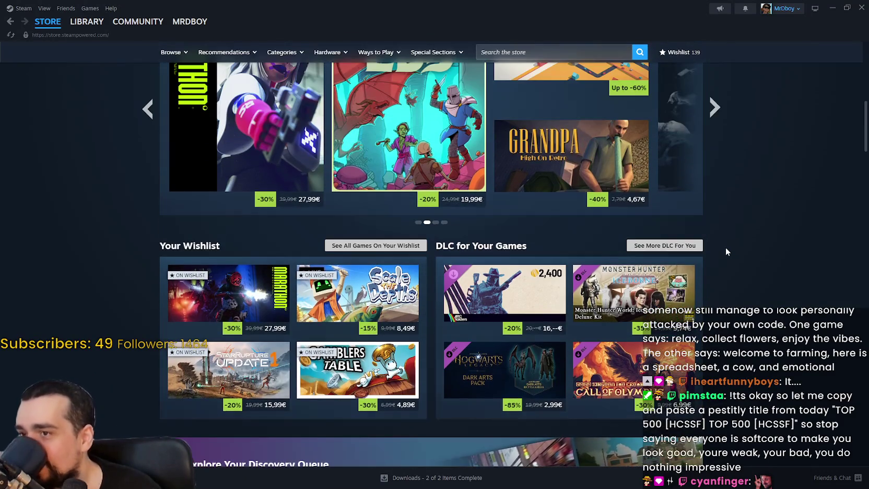
Open Marathon's store page from the wishlist and preview several of its screenshots.
{"action": "left_click", "coordinate": [266, 277]}
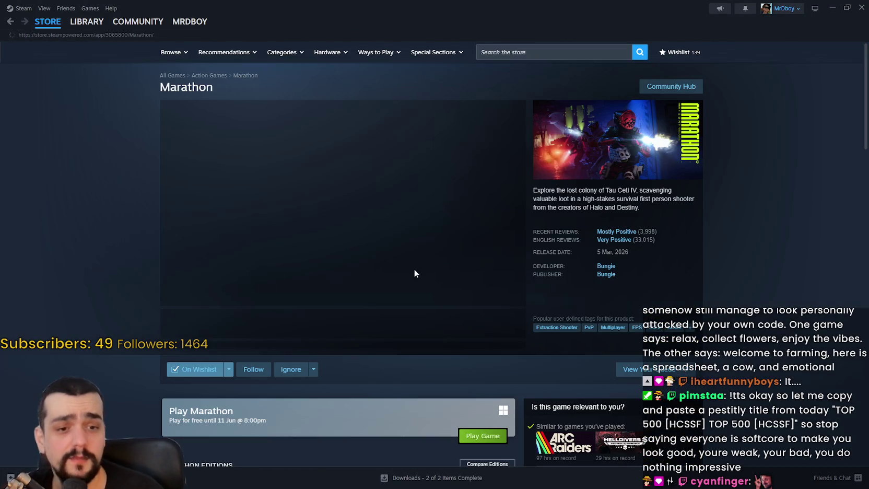
{"action": "scroll", "coordinate": [443, 256], "scroll_direction": "down", "scroll_amount": 2}
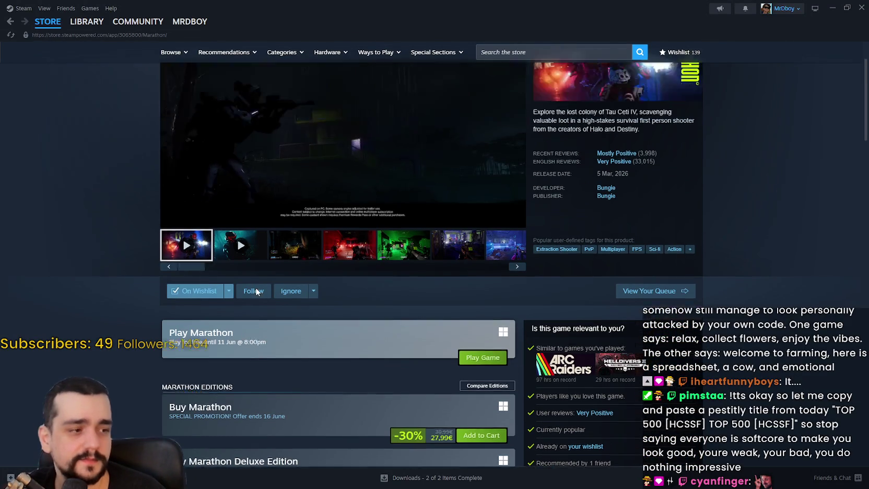
{"action": "scroll", "coordinate": [256, 291], "scroll_direction": "up", "scroll_amount": 2}
{"action": "left_click", "coordinate": [293, 321]}
{"action": "scroll", "coordinate": [235, 292], "scroll_direction": "down", "scroll_amount": 3}
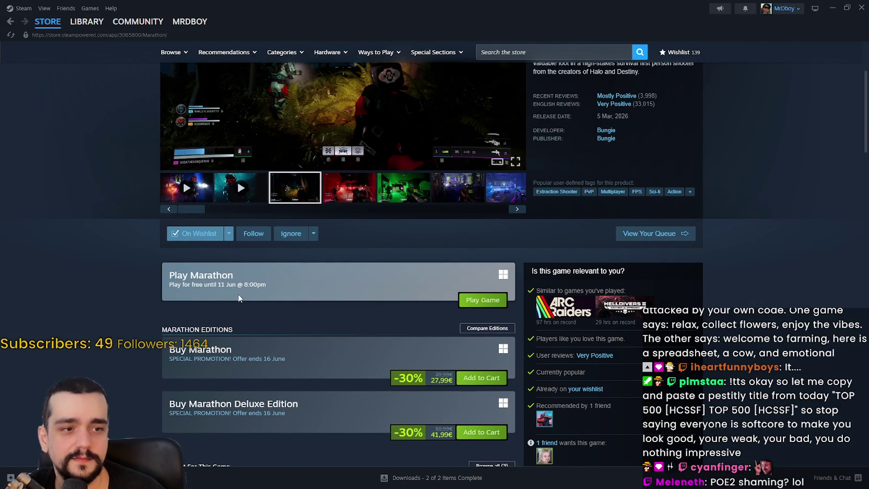
{"action": "scroll", "coordinate": [232, 296], "scroll_direction": "up", "scroll_amount": 3}
{"action": "left_click", "coordinate": [517, 345]}
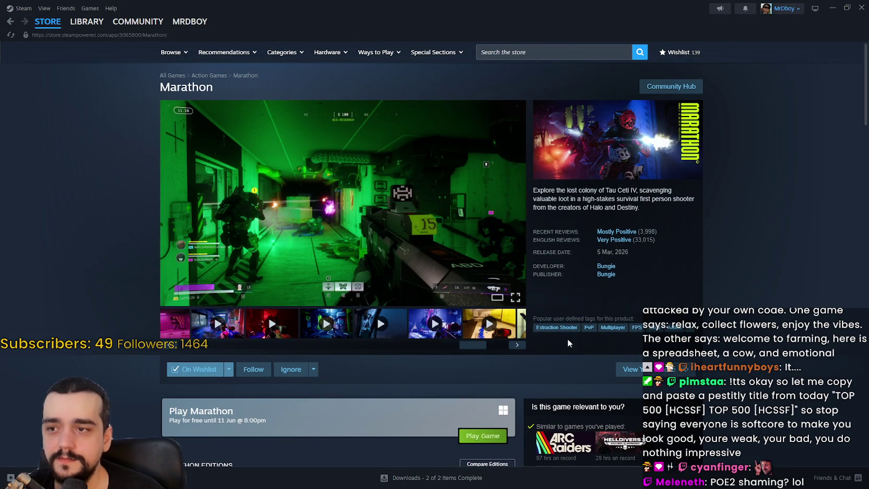
{"action": "scroll", "coordinate": [227, 378], "scroll_direction": "down", "scroll_amount": 3}
{"action": "left_click_drag", "start_coordinate": [284, 284], "coordinate": [149, 286]}
{"action": "left_click", "coordinate": [374, 360]}
{"action": "scroll", "coordinate": [374, 356], "scroll_direction": "up", "scroll_amount": 3}
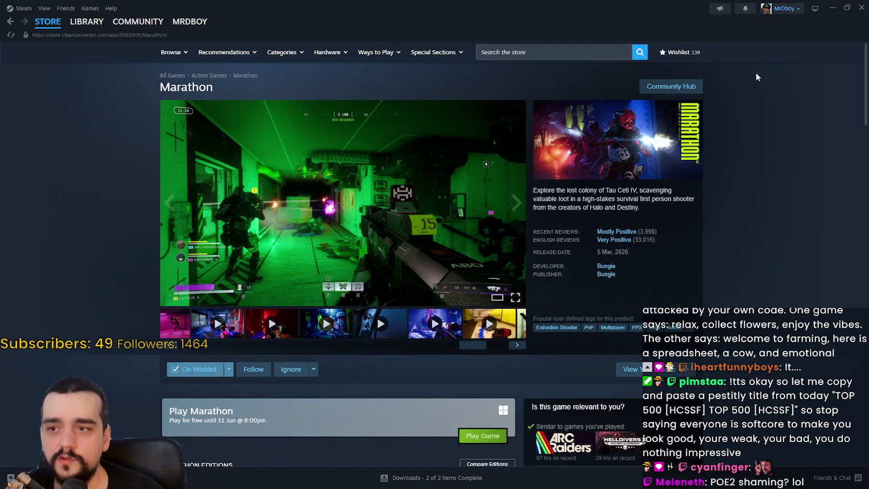
View Marathon screenshots full-size up to 8 of 18, then close the gallery.
{"action": "left_click", "coordinate": [369, 203]}
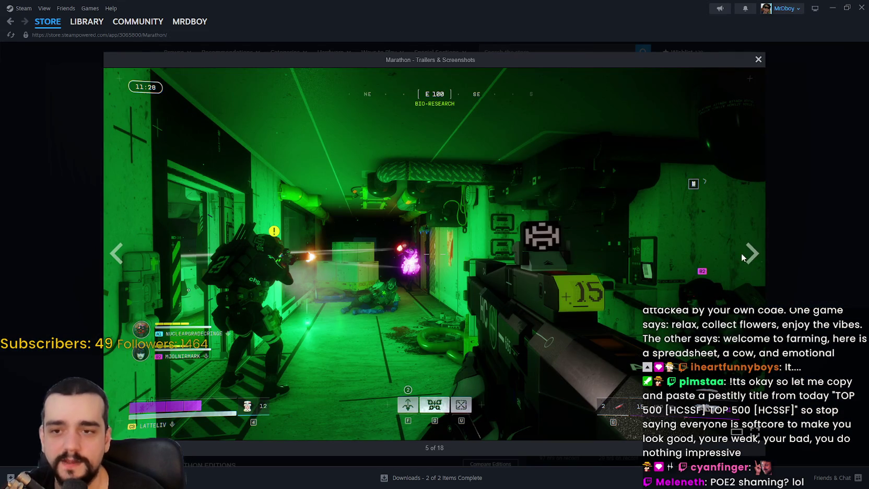
{"action": "left_click", "coordinate": [750, 255]}
{"action": "left_click", "coordinate": [751, 261]}
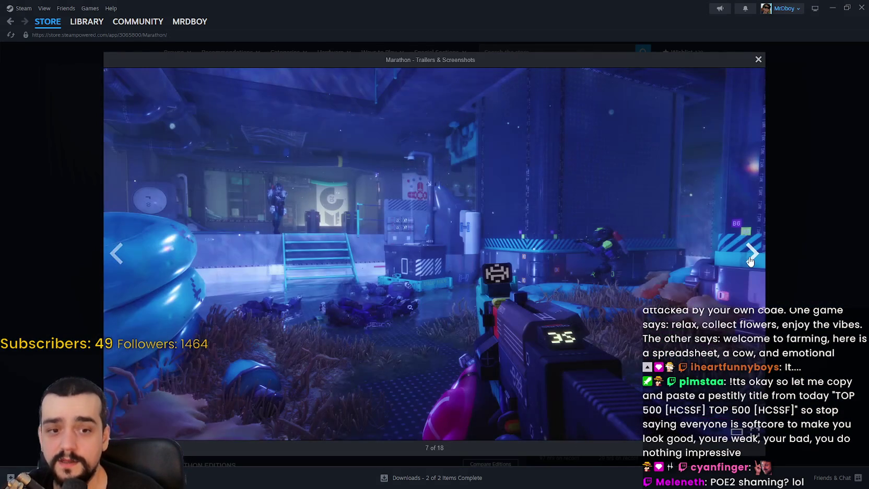
{"action": "left_click", "coordinate": [751, 261]}
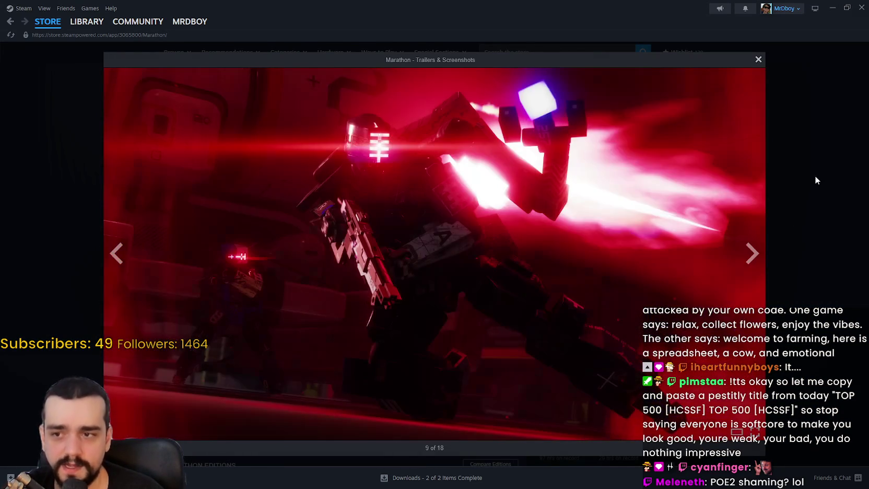
{"action": "left_click", "coordinate": [814, 175]}
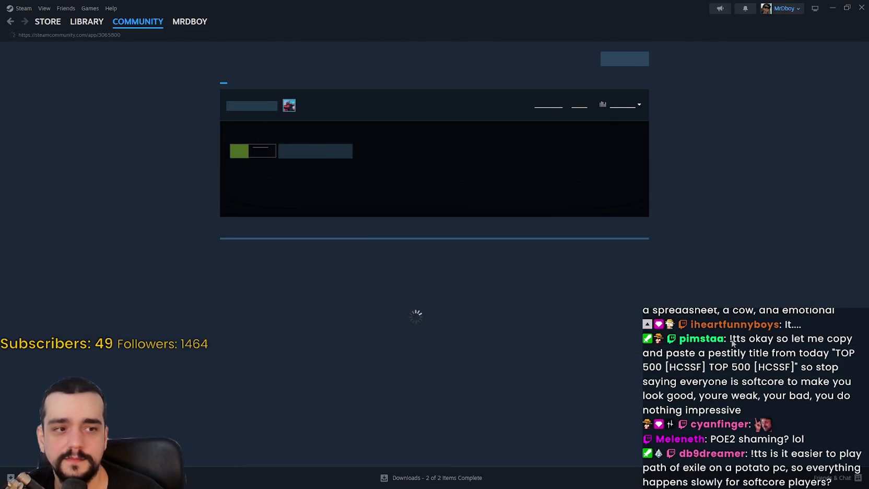
Return to the store front and cycle Featured & Recommended past Soulmask to Clair Obscur: Expedition 33.
{"action": "mouse_move", "coordinate": [47, 27]}
{"action": "key", "text": "alt+Left"}
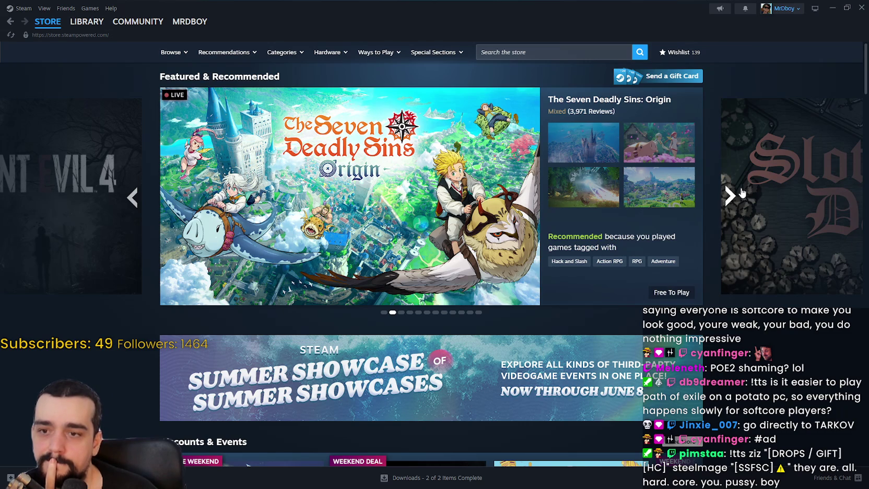
{"action": "left_click", "coordinate": [729, 194]}
{"action": "left_click", "coordinate": [729, 194]}
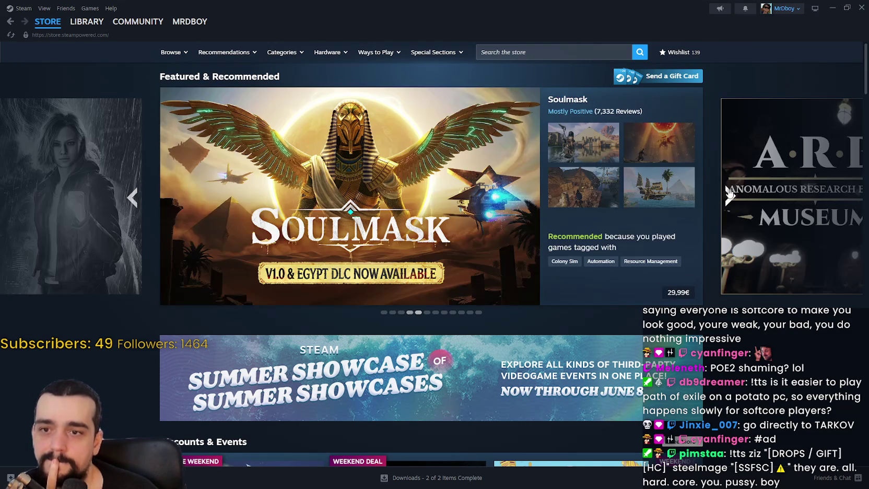
{"action": "left_click", "coordinate": [729, 194]}
{"action": "left_click", "coordinate": [729, 194]}
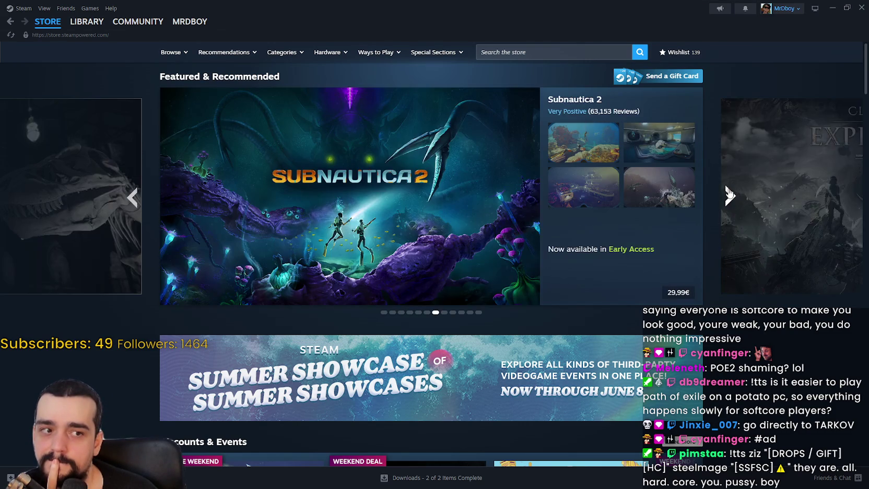
{"action": "left_click", "coordinate": [729, 194]}
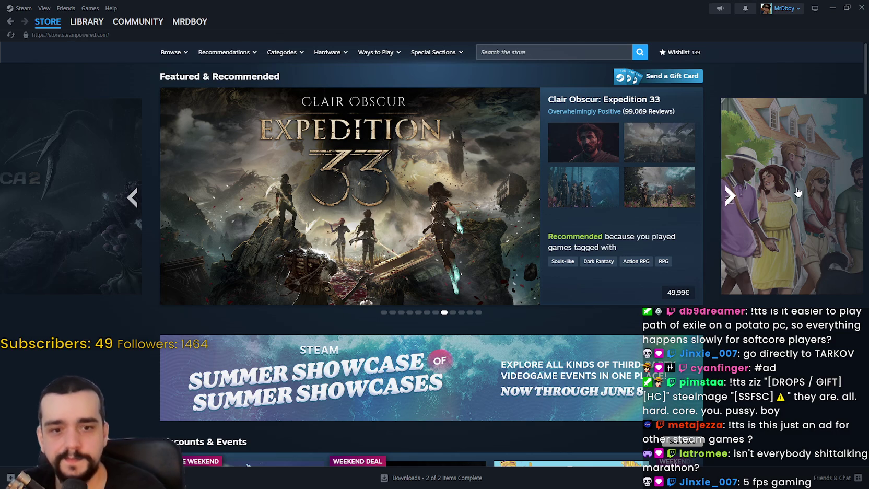
{"action": "scroll", "coordinate": [730, 277], "scroll_direction": "down", "scroll_amount": 5}
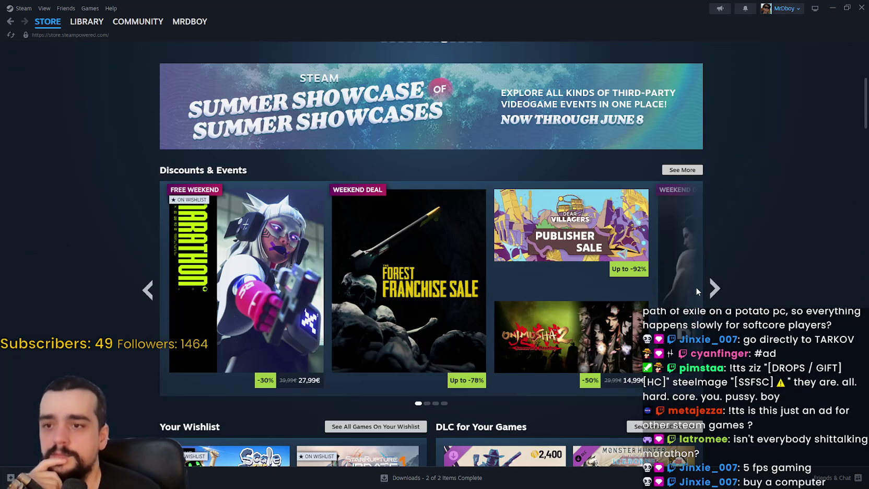
Page the Personal Calendar forward, then back to the week of 5/25–5/29.
{"action": "scroll", "coordinate": [726, 291], "scroll_direction": "down", "scroll_amount": 5}
{"action": "scroll", "coordinate": [726, 291], "scroll_direction": "down", "scroll_amount": 3}
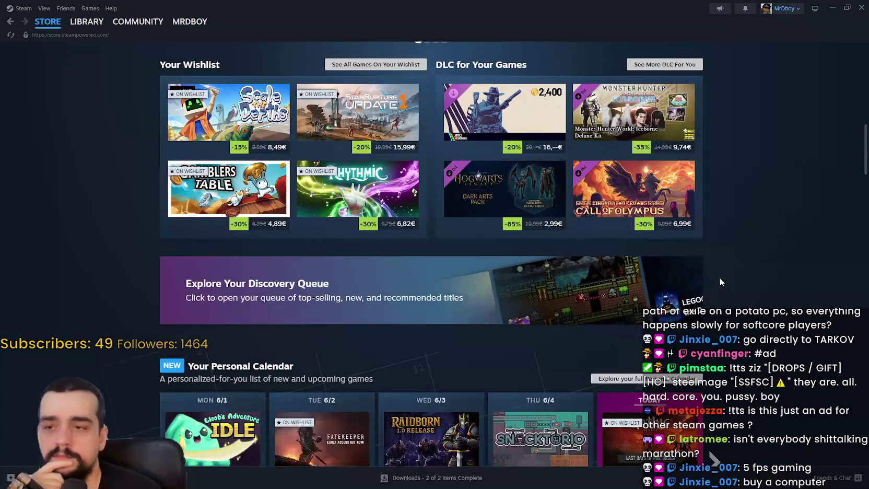
{"action": "scroll", "coordinate": [720, 277], "scroll_direction": "down", "scroll_amount": 6}
{"action": "left_click", "coordinate": [714, 190]}
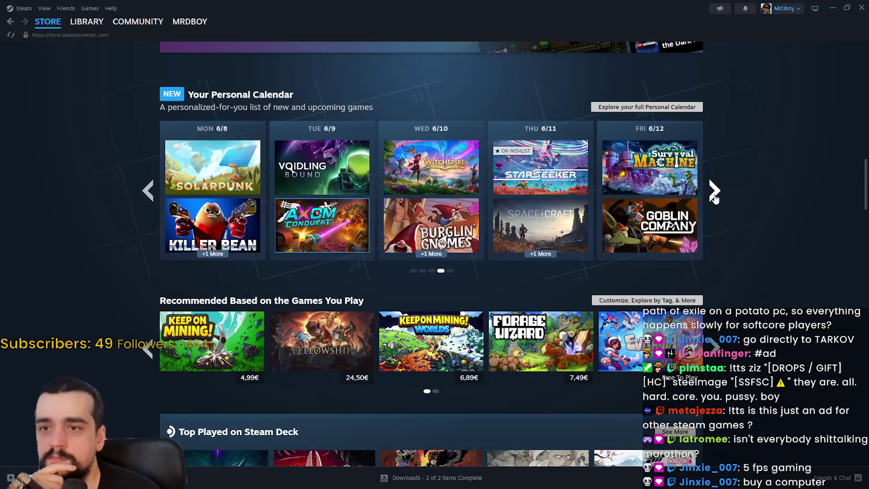
{"action": "left_click", "coordinate": [148, 191]}
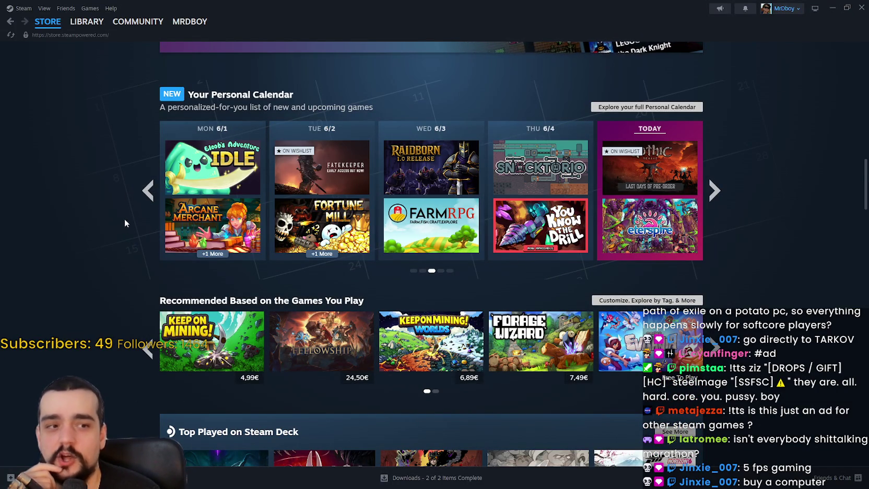
{"action": "left_click", "coordinate": [147, 193]}
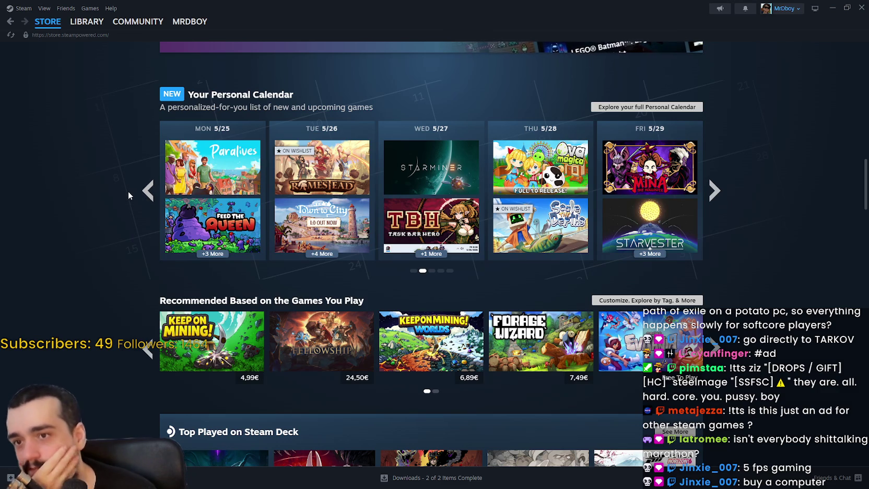
Page the Recommended games to page two and back to the first page.
{"action": "scroll", "coordinate": [746, 288], "scroll_direction": "down", "scroll_amount": 2}
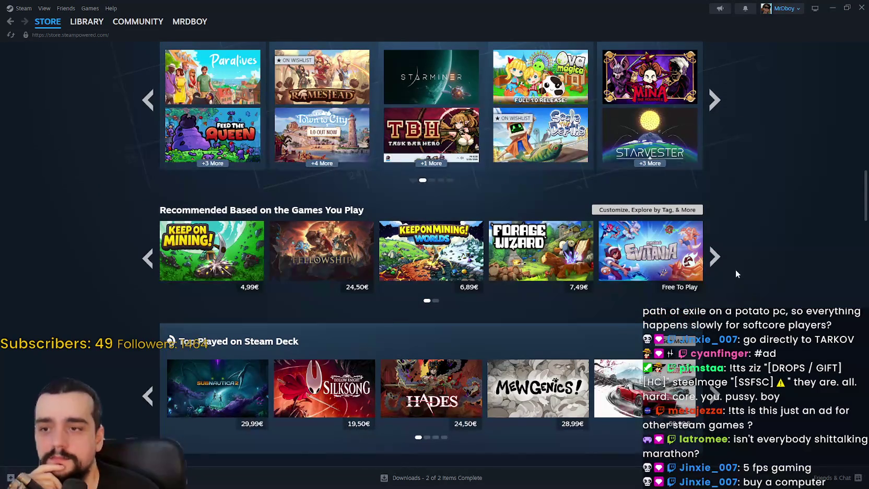
{"action": "left_click", "coordinate": [716, 257]}
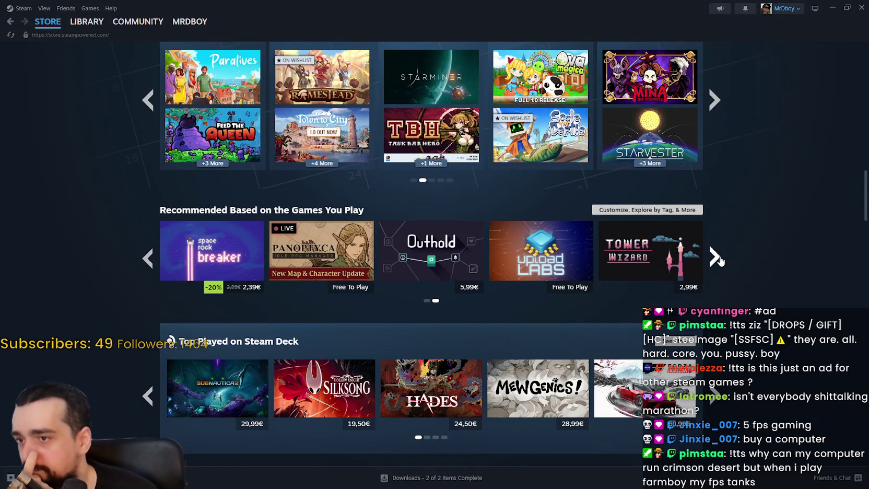
{"action": "left_click", "coordinate": [717, 258]}
{"action": "scroll", "coordinate": [737, 293], "scroll_direction": "down", "scroll_amount": 3}
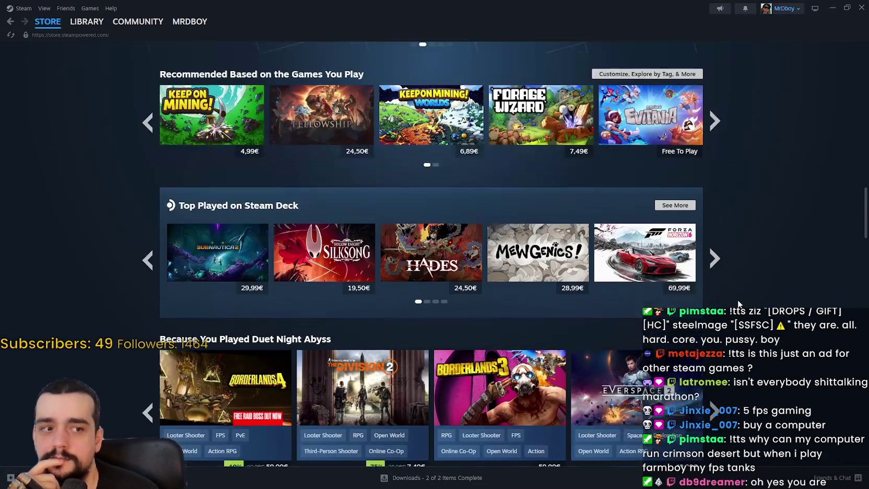
{"action": "scroll", "coordinate": [737, 300], "scroll_direction": "down", "scroll_amount": 1}
{"action": "scroll", "coordinate": [734, 295], "scroll_direction": "down", "scroll_amount": 2}
{"action": "scroll", "coordinate": [729, 292], "scroll_direction": "down", "scroll_amount": 5}
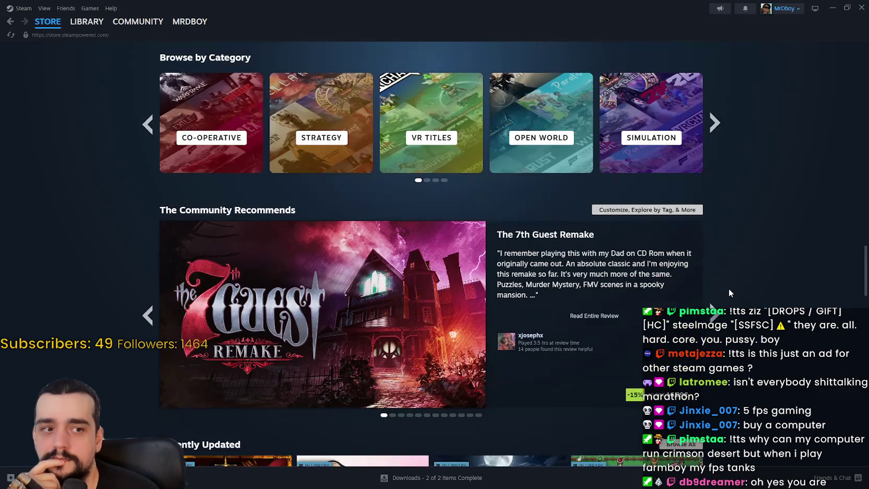
{"action": "scroll", "coordinate": [730, 292], "scroll_direction": "up", "scroll_amount": 10}
{"action": "scroll", "coordinate": [730, 293], "scroll_direction": "up", "scroll_amount": 3}
{"action": "scroll", "coordinate": [730, 293], "scroll_direction": "down", "scroll_amount": 9}
{"action": "scroll", "coordinate": [730, 293], "scroll_direction": "up", "scroll_amount": 1}
{"action": "scroll", "coordinate": [735, 271], "scroll_direction": "down", "scroll_amount": 2}
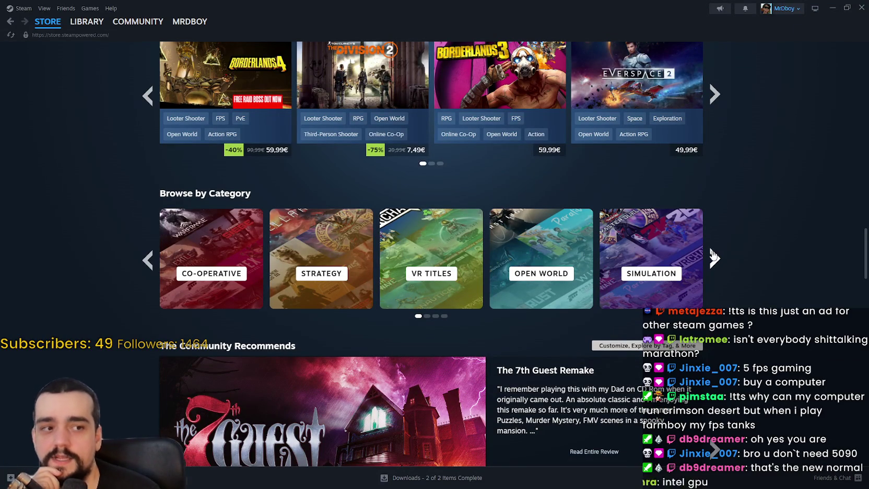
Cycle the Browse by Category row all the way around back to Co-operative.
{"action": "left_click", "coordinate": [720, 266]}
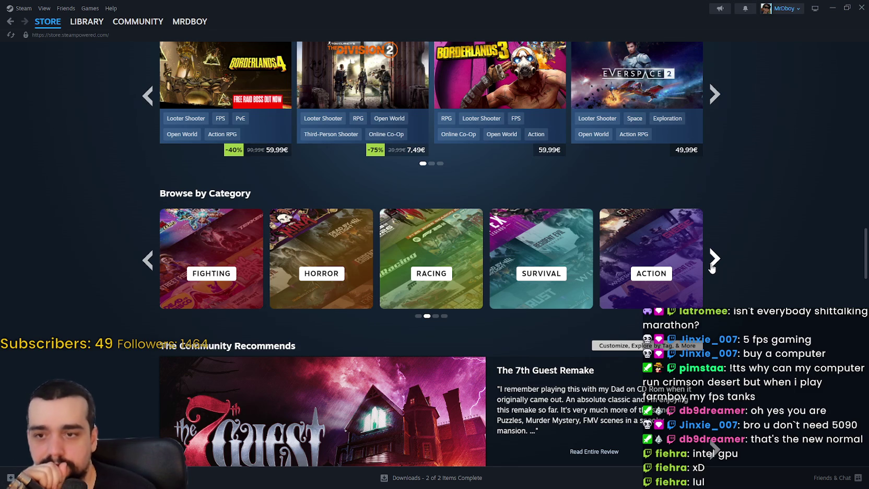
{"action": "left_click", "coordinate": [714, 270]}
{"action": "left_click", "coordinate": [719, 273]}
{"action": "left_click", "coordinate": [720, 272]}
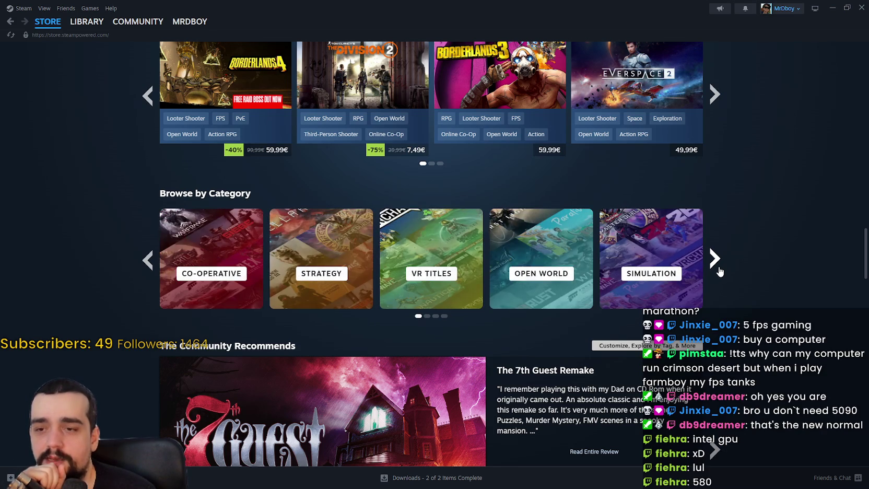
{"action": "left_click", "coordinate": [720, 271]}
{"action": "left_click", "coordinate": [719, 270]}
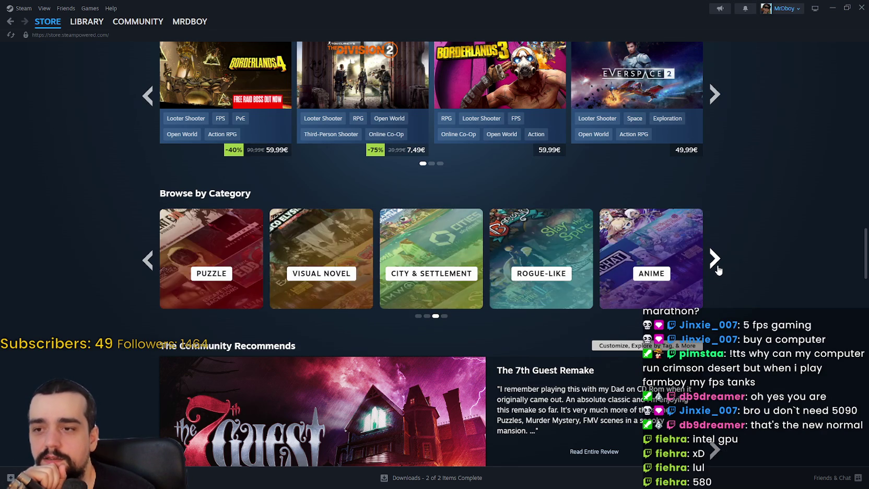
{"action": "left_click", "coordinate": [719, 270]}
{"action": "left_click", "coordinate": [719, 269]}
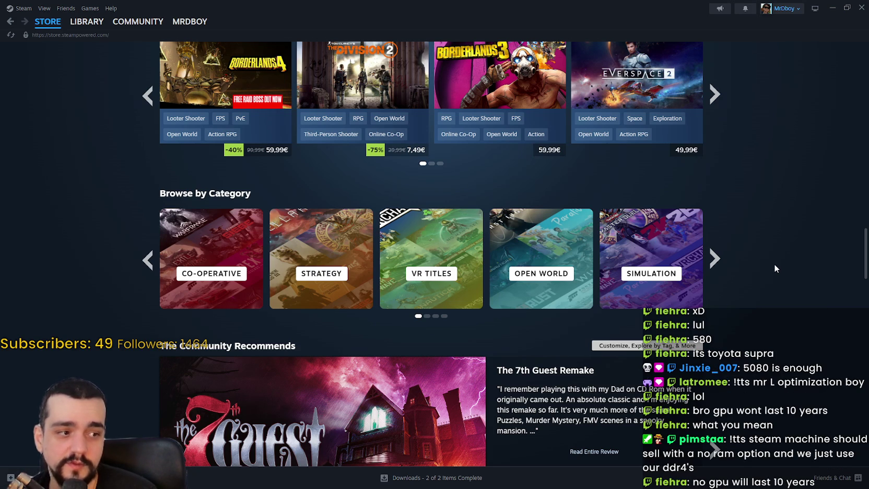
Advance the game categories row to the Free to Play page.
{"action": "scroll", "coordinate": [768, 256], "scroll_direction": "down", "scroll_amount": 2}
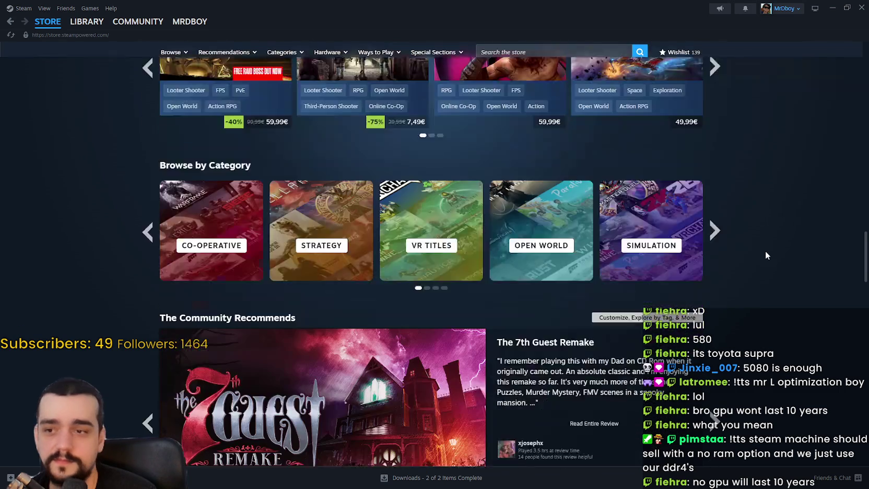
{"action": "left_click", "coordinate": [714, 167]}
{"action": "left_click", "coordinate": [714, 167]}
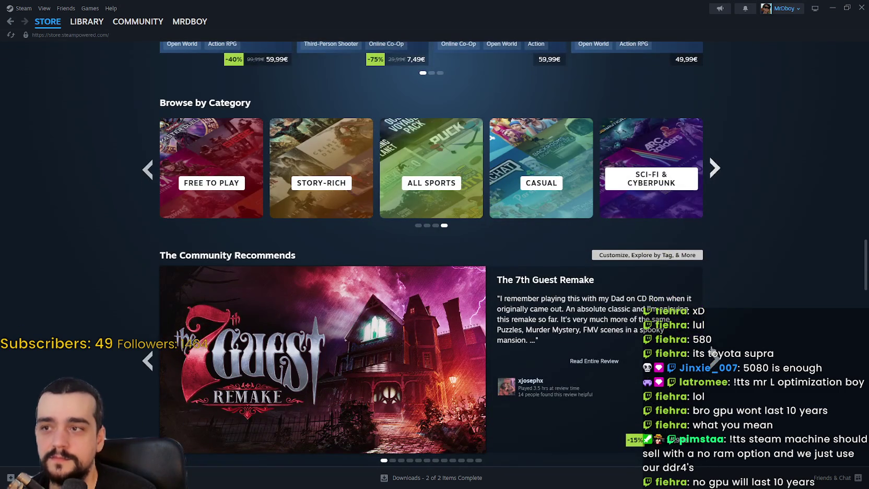
{"action": "scroll", "coordinate": [710, 340], "scroll_direction": "up", "scroll_amount": 6}
Page through the Because You Played and Top Played on Steam Deck carousels.
{"action": "double_click", "coordinate": [713, 319]}
{"action": "left_click", "coordinate": [714, 320]}
{"action": "left_click", "coordinate": [715, 322]}
{"action": "left_click", "coordinate": [715, 322]}
{"action": "scroll", "coordinate": [726, 329], "scroll_direction": "up", "scroll_amount": 3}
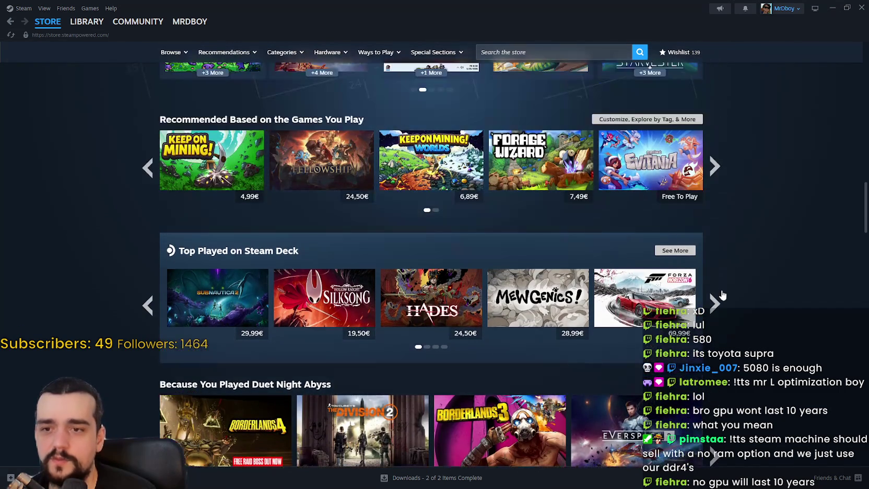
{"action": "left_click", "coordinate": [715, 303]}
{"action": "double_click", "coordinate": [715, 303]}
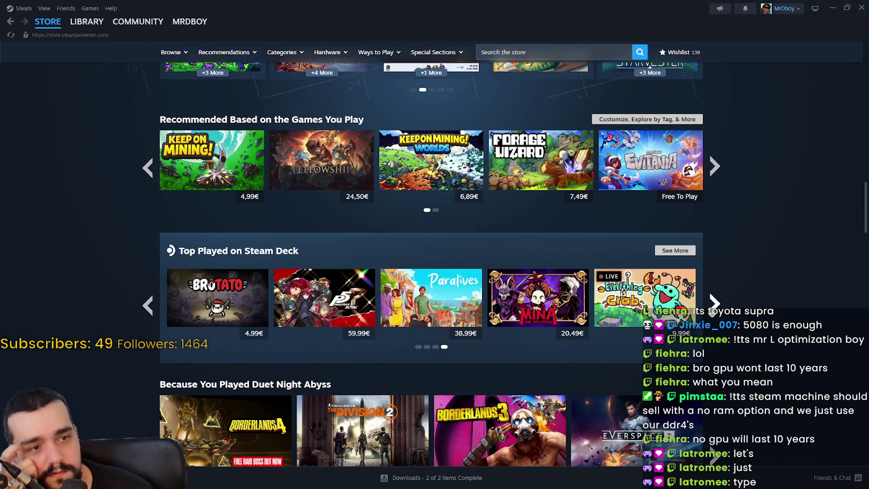
Move Discounts & Events on to the next weekend deals, then close the Steam window.
{"action": "scroll", "coordinate": [701, 312], "scroll_direction": "up", "scroll_amount": 8}
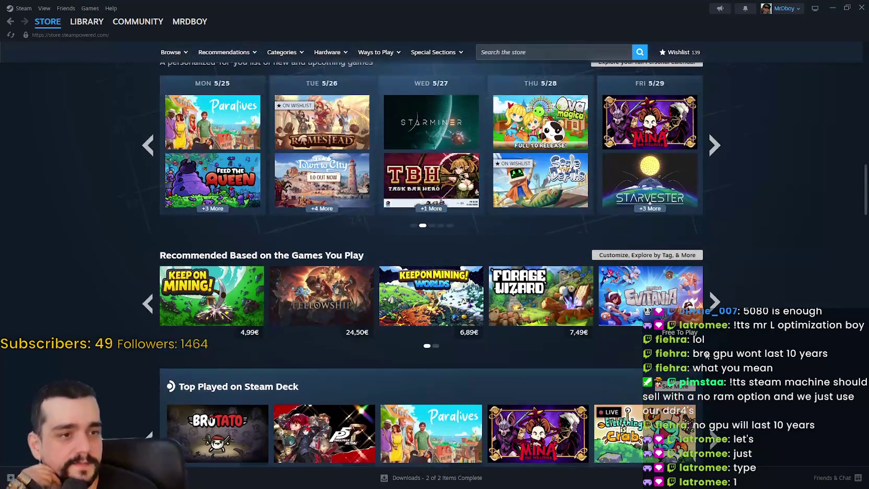
{"action": "scroll", "coordinate": [701, 312], "scroll_direction": "up", "scroll_amount": 3}
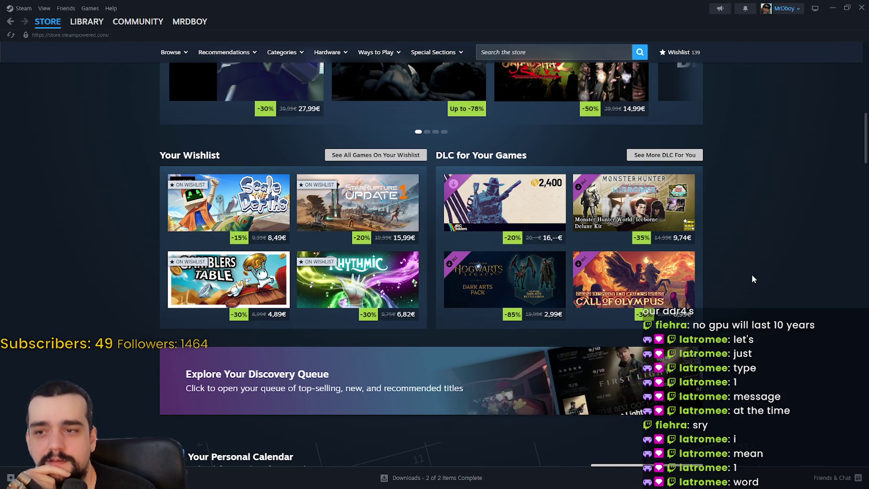
{"action": "scroll", "coordinate": [745, 285], "scroll_direction": "up", "scroll_amount": 3}
{"action": "scroll", "coordinate": [744, 282], "scroll_direction": "up", "scroll_amount": 3}
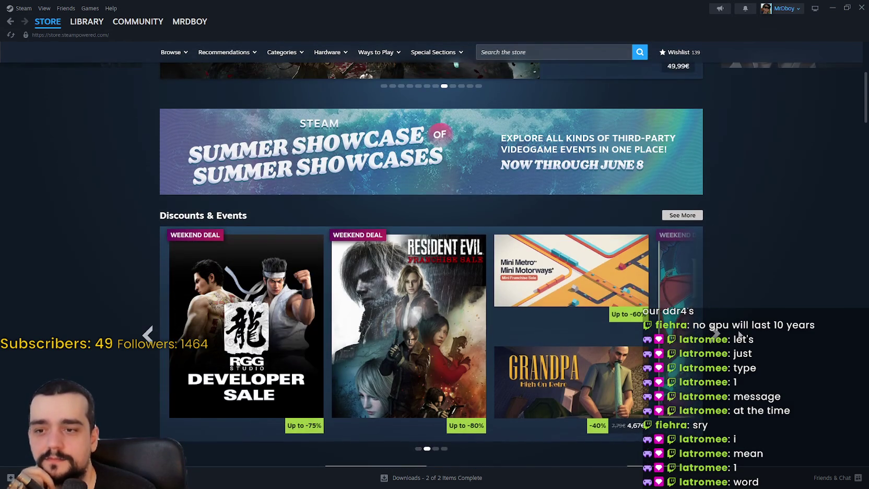
{"action": "scroll", "coordinate": [724, 334], "scroll_direction": "down", "scroll_amount": 2}
{"action": "left_click", "coordinate": [715, 243]}
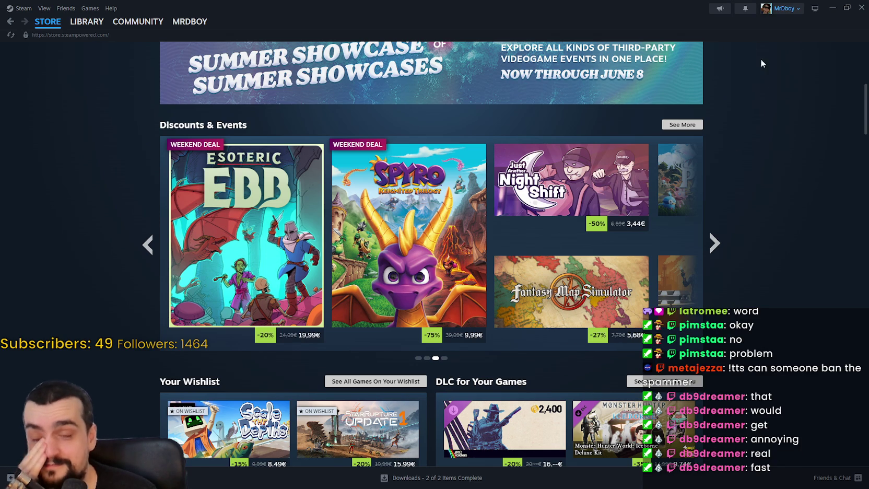
{"action": "left_click", "coordinate": [856, 9]}
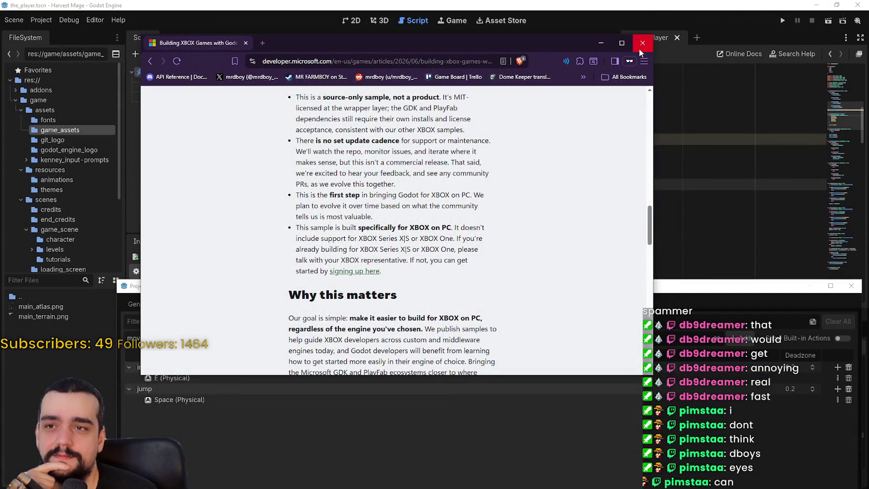
Bring Project Settings into view and add the move_left and move_right input actions.
{"action": "left_click_drag", "start_coordinate": [545, 39], "coordinate": [831, 64]}
{"action": "key", "text": "alt+Tab"}
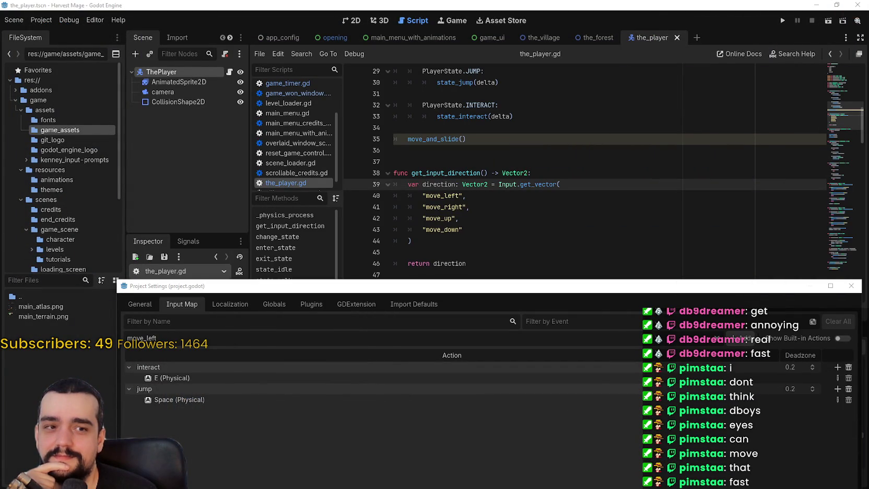
{"action": "mouse_move", "coordinate": [657, 285]}
{"action": "left_mouse_down"}
{"action": "mouse_move", "coordinate": [657, 43]}
{"action": "mouse_move", "coordinate": [635, 114]}
{"action": "left_mouse_up"}
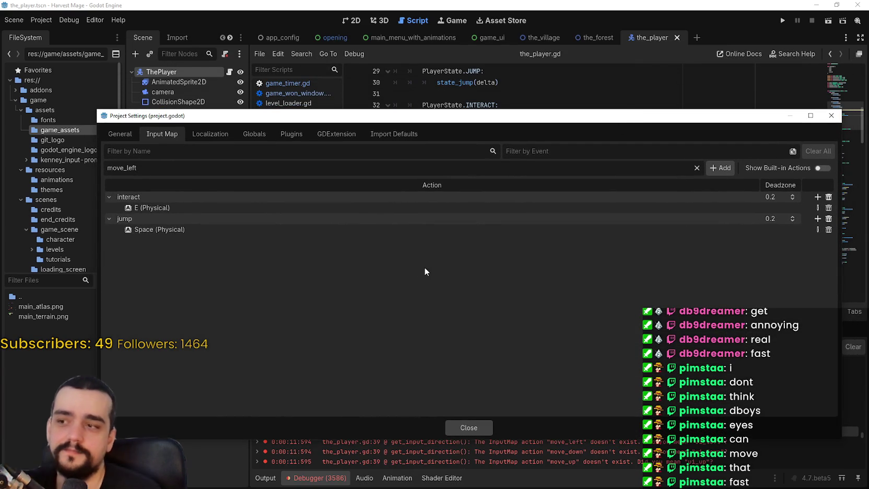
{"action": "left_click", "coordinate": [724, 168]}
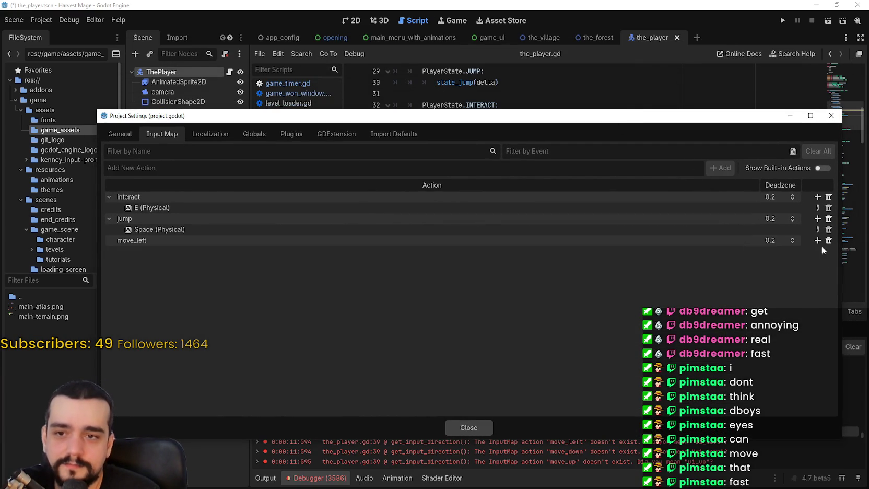
{"action": "type", "text": "mo"}
{"action": "key", "text": "BackSpace"}
{"action": "type", "text": "v"}
{"action": "key", "text": "BackSpace"}
{"action": "type", "text": "ove_right"}
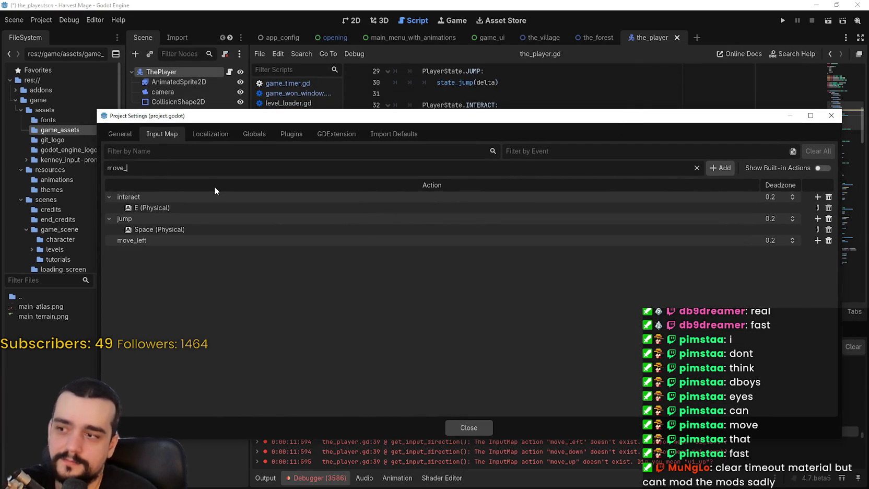
{"action": "left_click", "coordinate": [720, 168]}
Add the move_up and move_down input actions to the Input Map.
{"action": "type", "text": "move"}
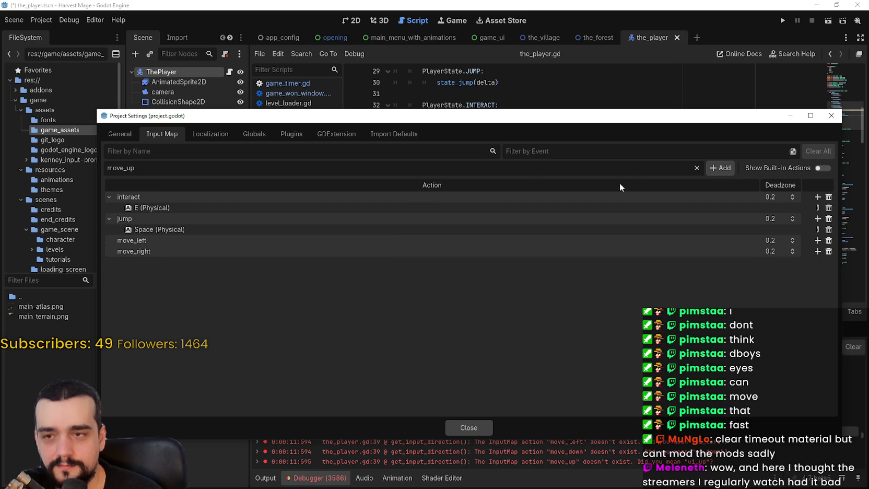
{"action": "left_click", "coordinate": [728, 167]}
{"action": "type", "text": "mpove"}
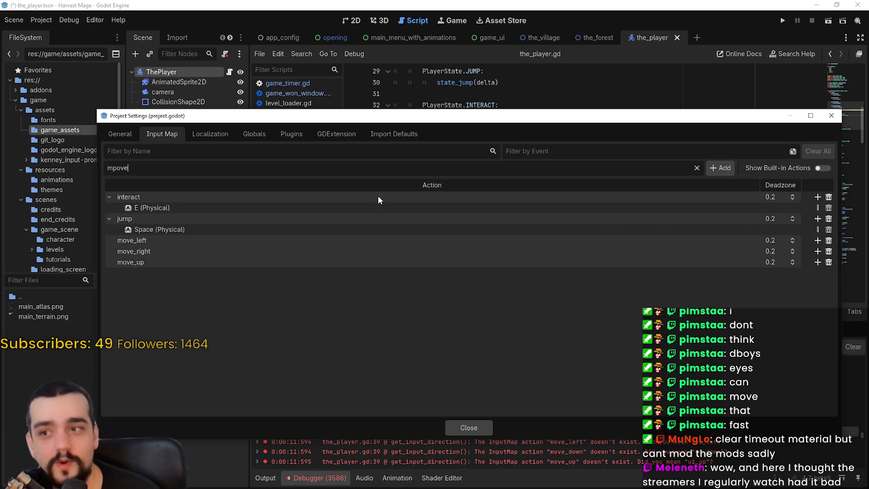
{"action": "key", "text": "BackSpace"}
{"action": "key", "text": "BackSpace"}
{"action": "key", "text": "BackSpace"}
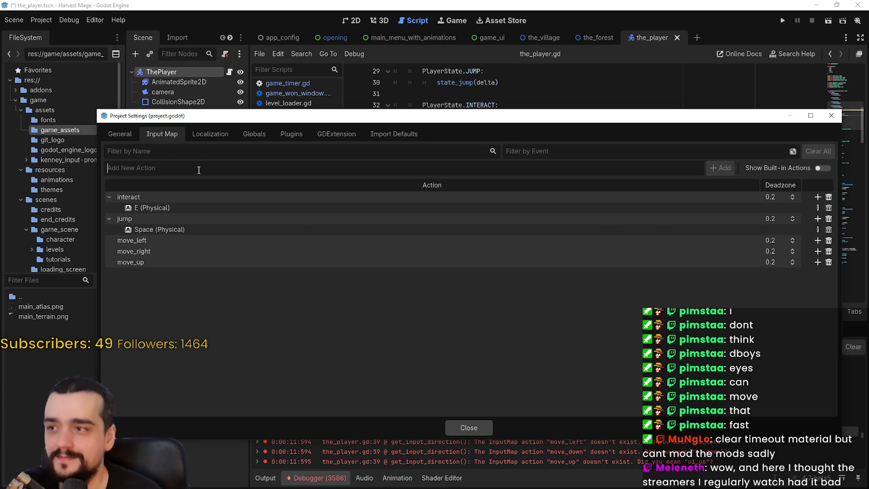
{"action": "type", "text": "move_down"}
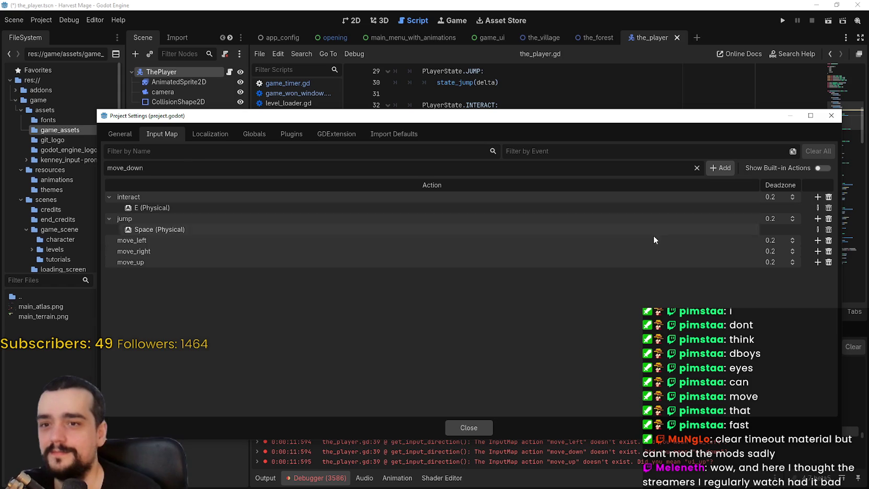
{"action": "left_click", "coordinate": [720, 167]}
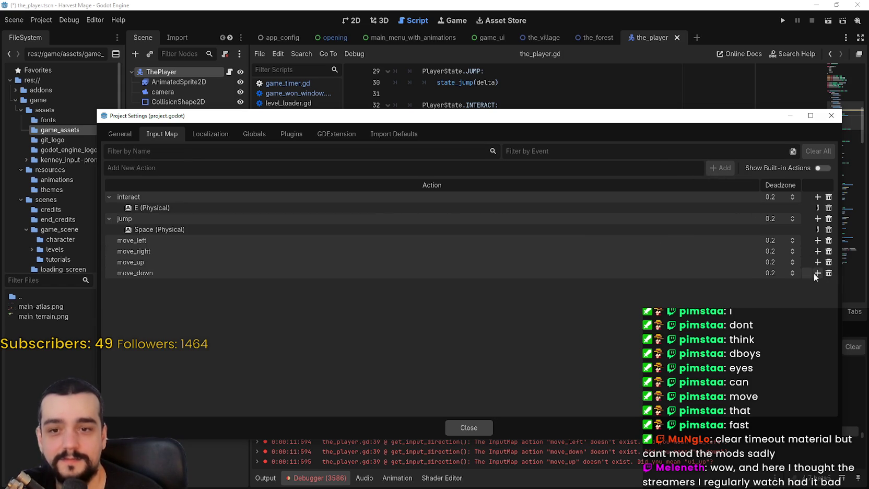
{"action": "left_click", "coordinate": [818, 240]}
Bind A to move_left, D to move_right, W to move_up, S to move_down, then close Project Settings.
{"action": "key", "text": "a"}
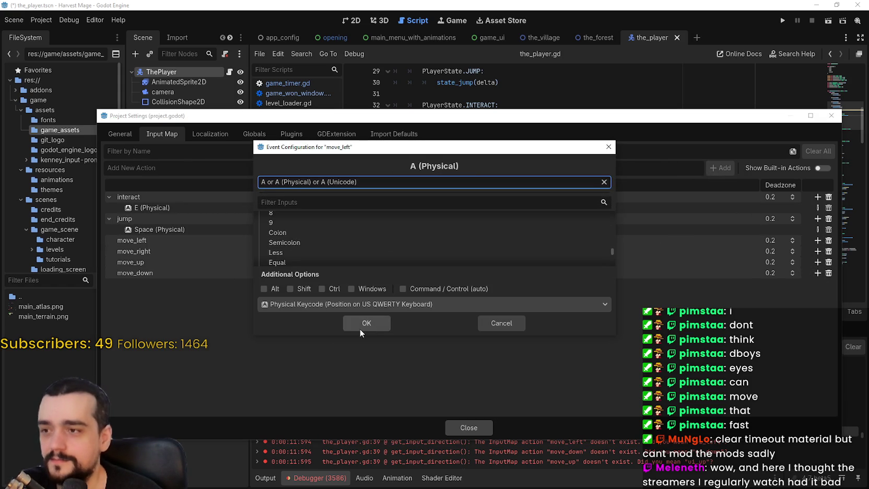
{"action": "left_click", "coordinate": [366, 328]}
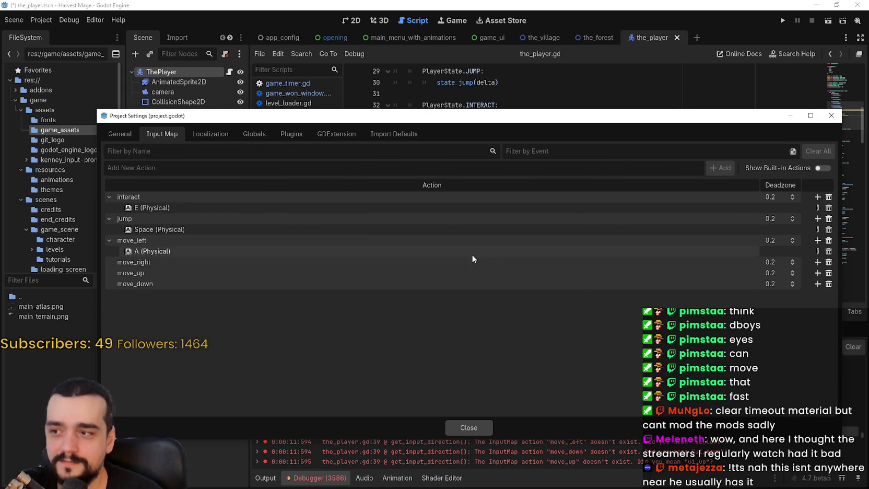
{"action": "left_click", "coordinate": [818, 262]}
{"action": "key", "text": "d"}
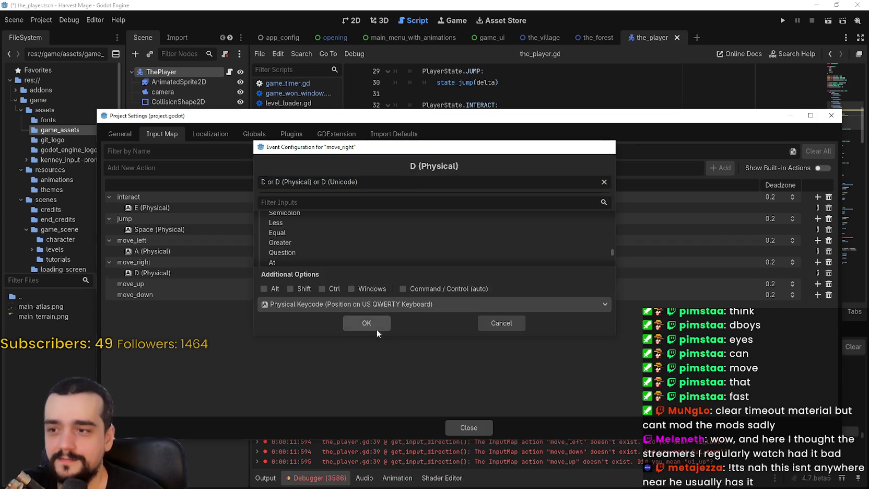
{"action": "left_click", "coordinate": [373, 328]}
{"action": "left_click", "coordinate": [818, 284]}
{"action": "key", "text": "w"}
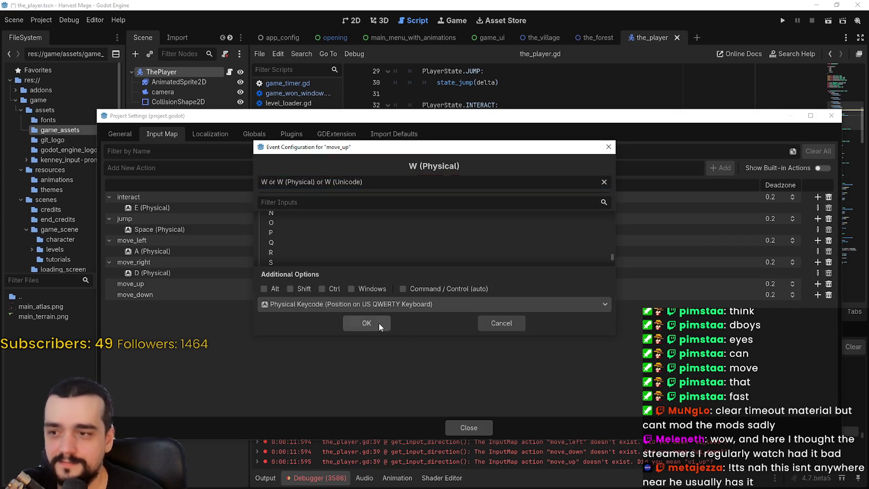
{"action": "left_click", "coordinate": [373, 322]}
{"action": "left_click", "coordinate": [817, 305]}
{"action": "key", "text": "s"}
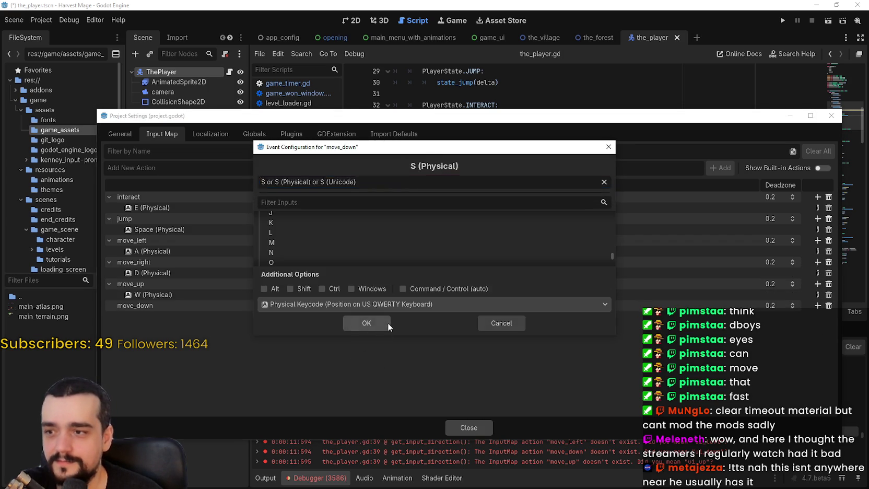
{"action": "left_click", "coordinate": [387, 322]}
{"action": "left_click", "coordinate": [471, 425]}
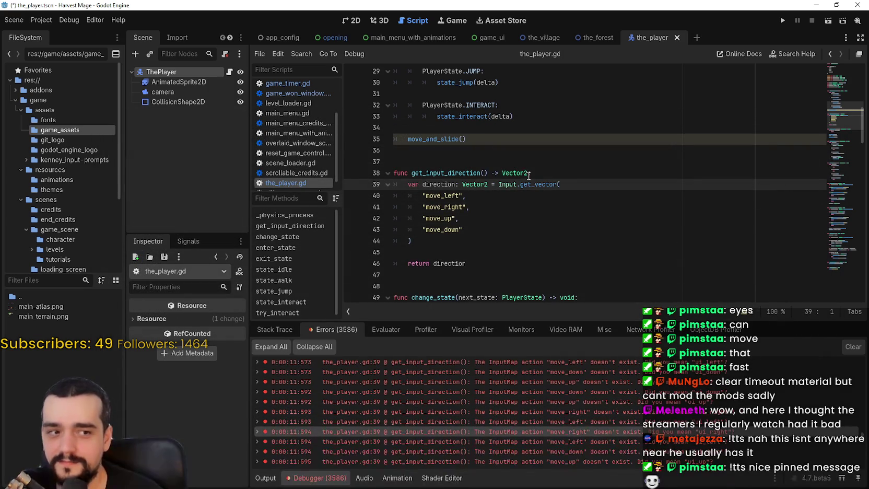
Save the player scene and run the project with F5 to reach the Harvest Mage title menu.
{"action": "left_click", "coordinate": [512, 166]}
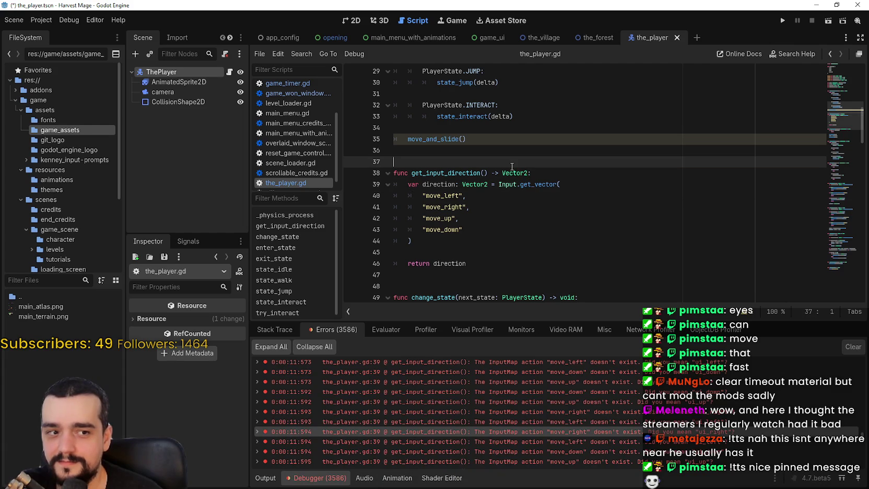
{"action": "key", "text": "ctrl+s"}
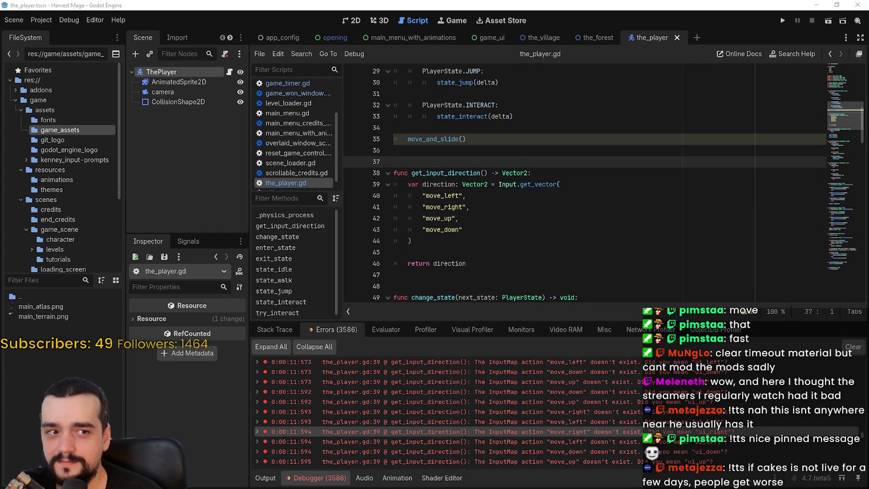
{"action": "left_click", "coordinate": [559, 173]}
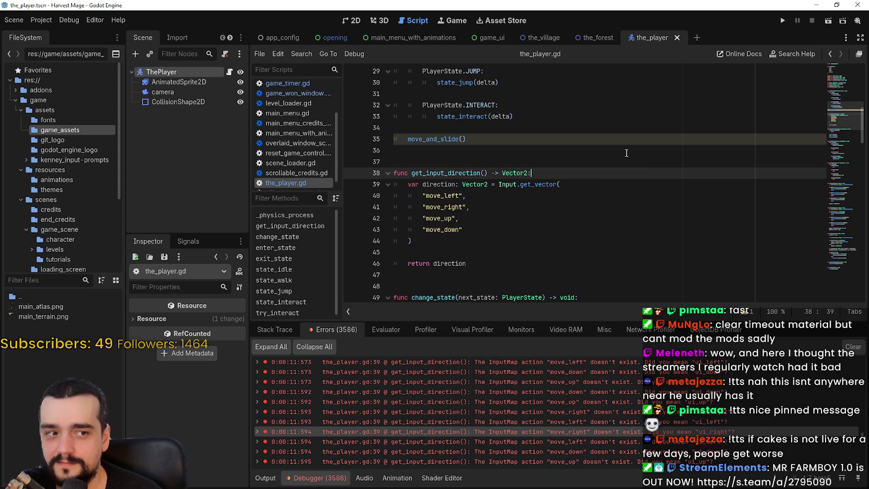
{"action": "key", "text": "F5"}
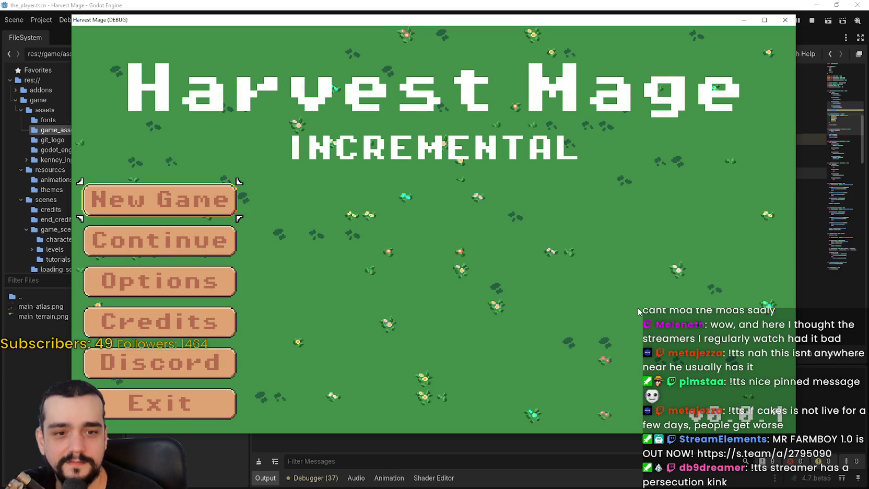
Start a new Harvest Mage game and walk the mage around the tower and along the path.
{"action": "left_click", "coordinate": [192, 198]}
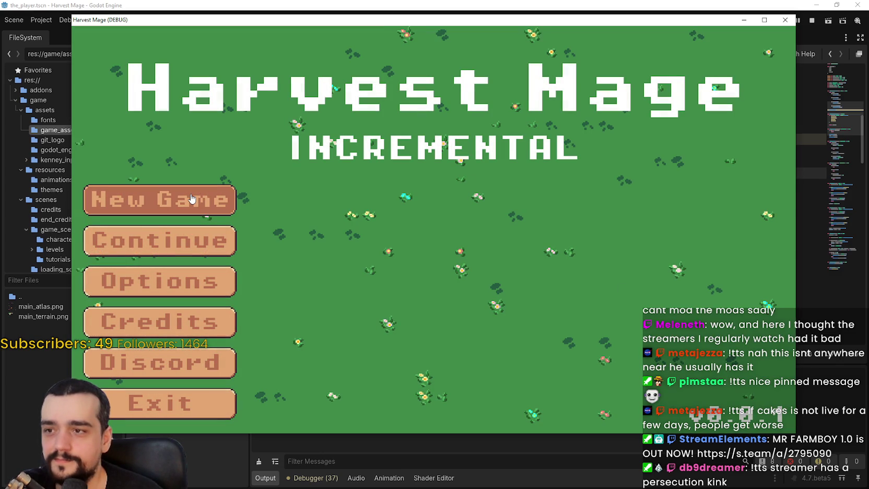
{"action": "left_click", "coordinate": [186, 201]}
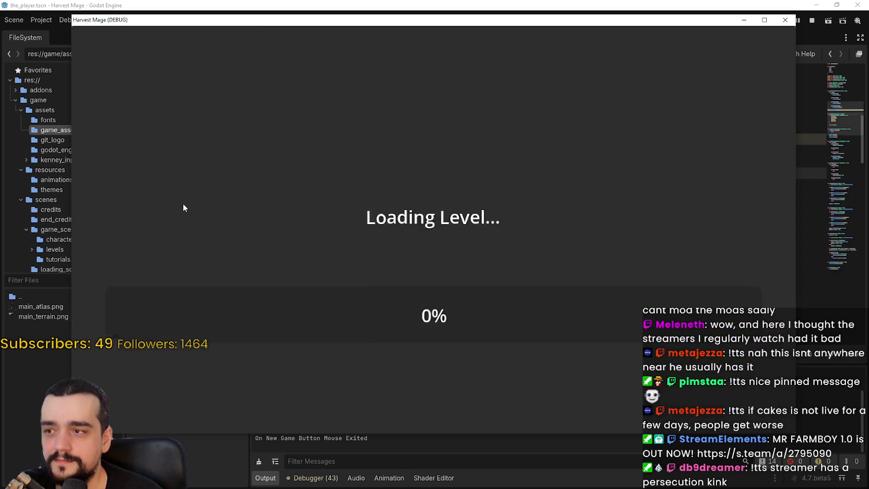
{"action": "key", "text": "d"}
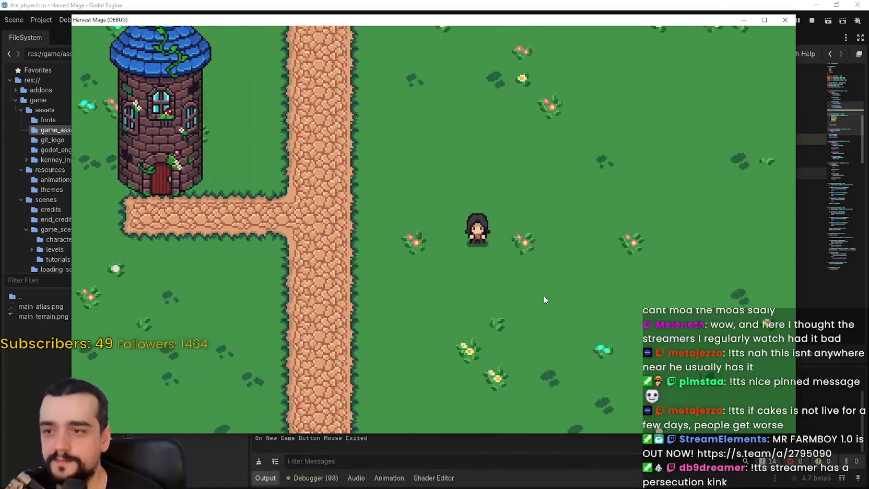
{"action": "key", "text": "a"}
{"action": "key", "text": "w"}
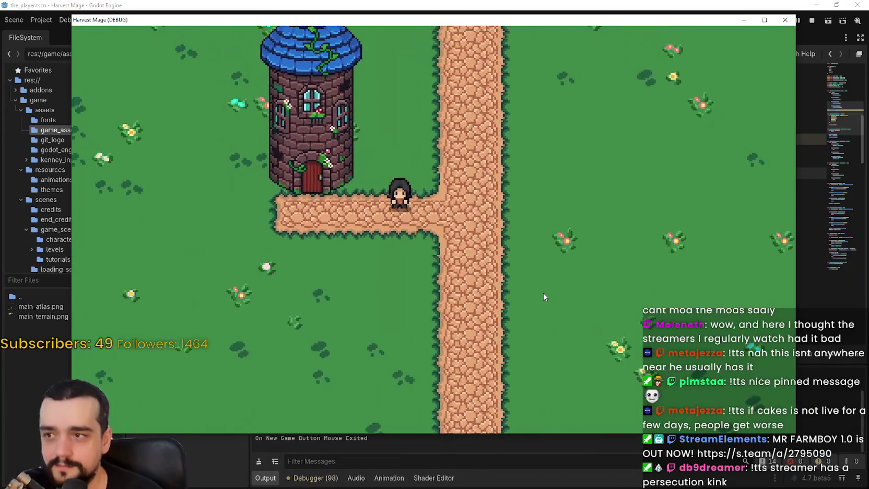
{"action": "key", "text": "a"}
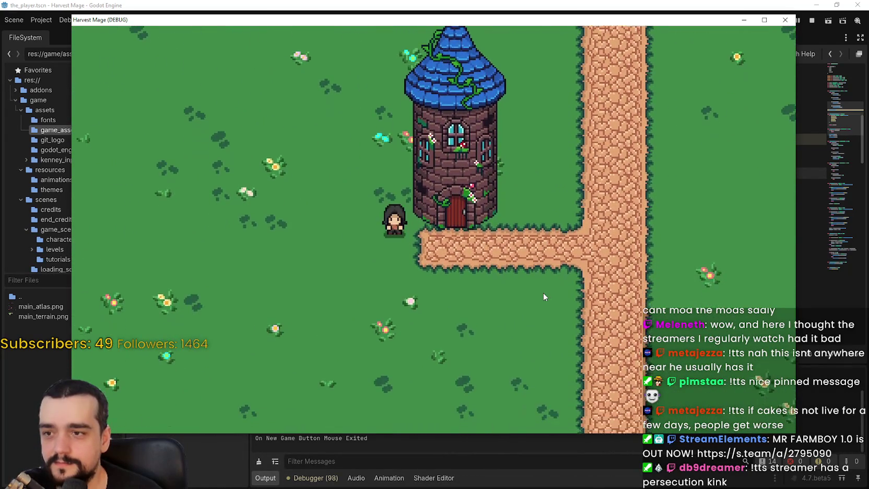
{"action": "key", "text": "s"}
{"action": "key", "text": "d"}
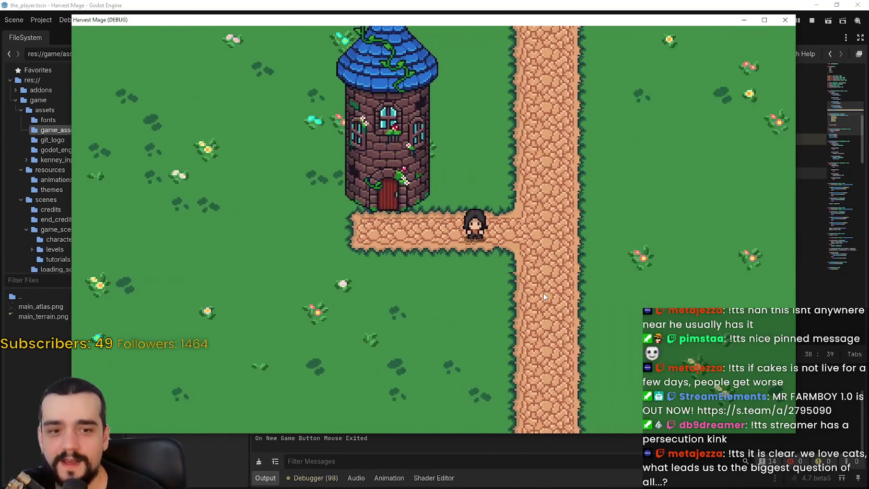
{"action": "key", "text": "w"}
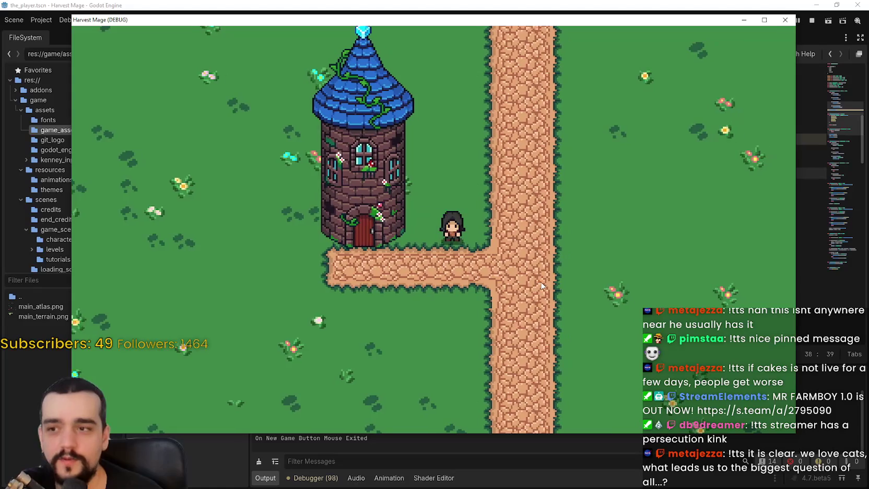
{"action": "key", "text": "s"}
{"action": "key", "text": "d"}
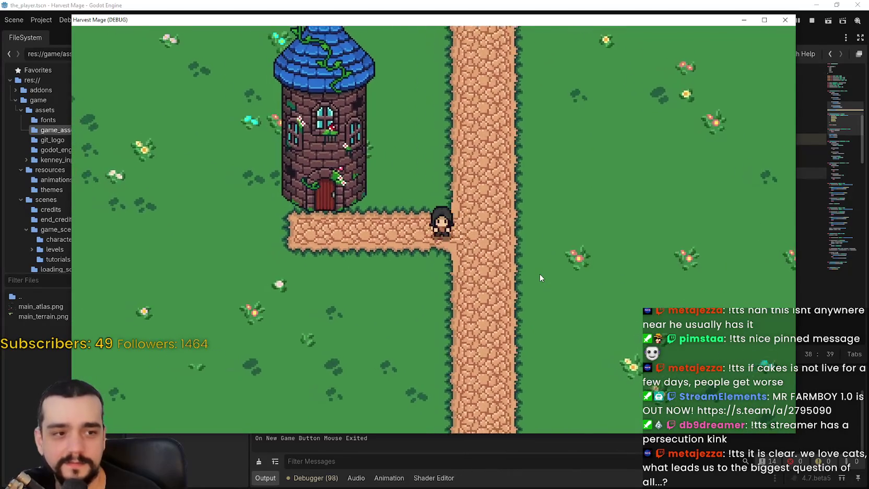
Walk the mage below the path, down the vertical path and around in all directions.
{"action": "key", "text": "a"}
{"action": "key", "text": "s"}
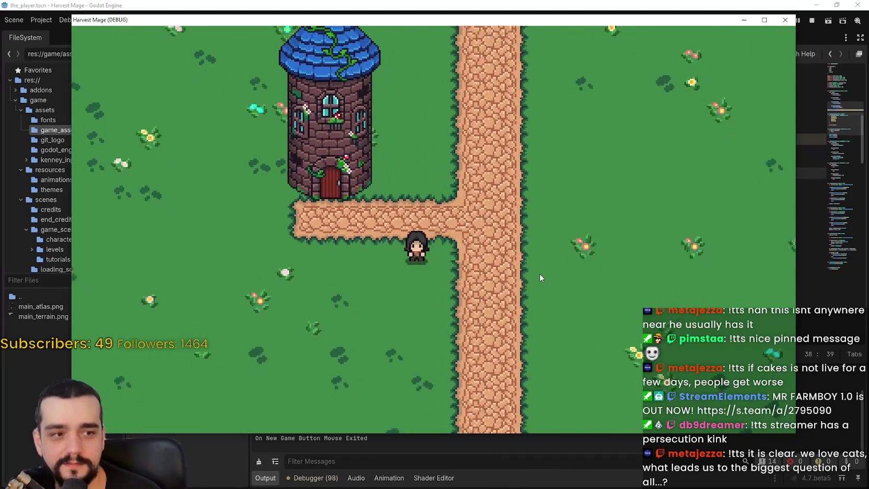
{"action": "key", "text": "d"}
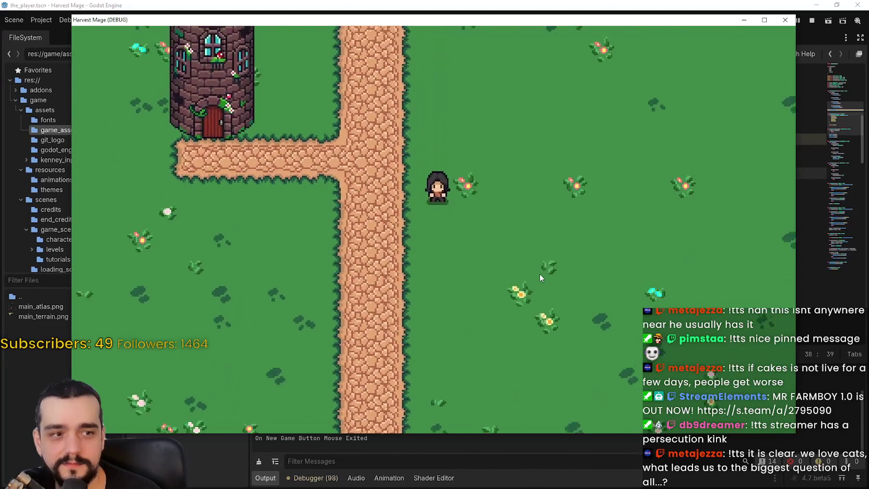
{"action": "key", "text": "a"}
{"action": "key", "text": "w"}
{"action": "key", "text": "s"}
{"action": "key", "text": "d"}
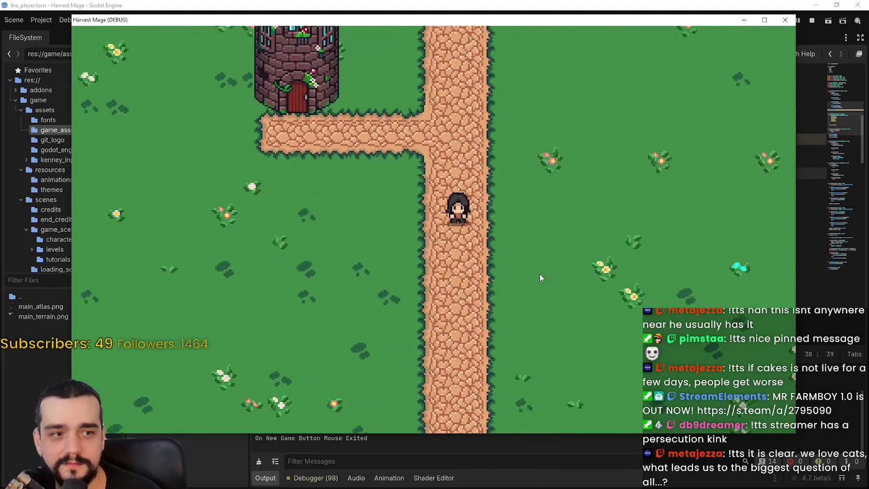
{"action": "key", "text": "a"}
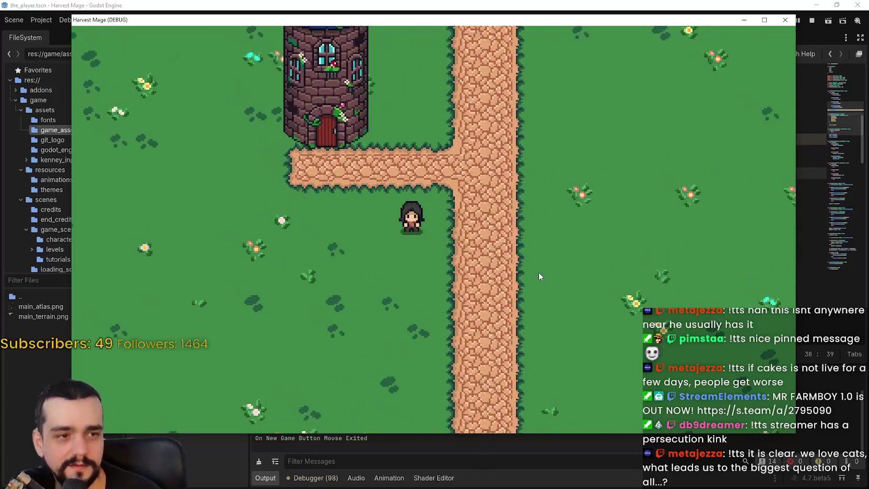
{"action": "key", "text": "a"}
{"action": "key", "text": "s"}
{"action": "key", "text": "w"}
{"action": "key", "text": "d"}
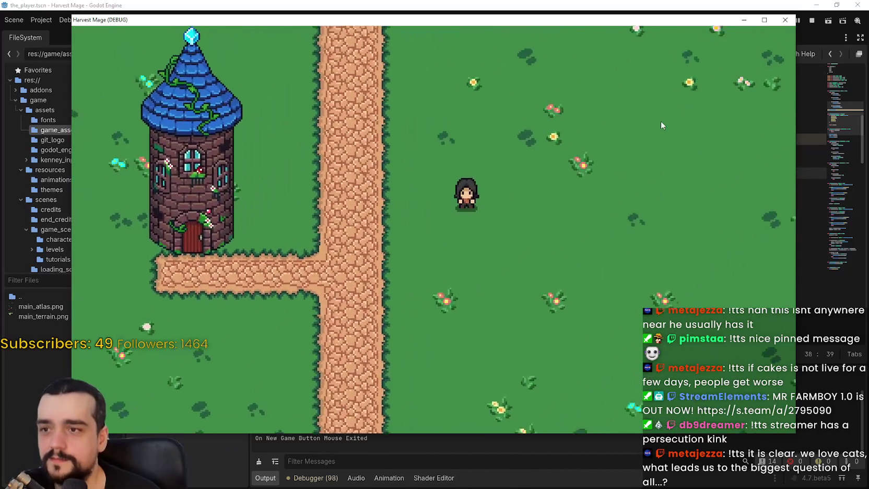
Maximize the game window and keep walking the mage around the tower.
{"action": "left_click", "coordinate": [765, 22]}
{"action": "key", "text": "w"}
{"action": "key", "text": "d"}
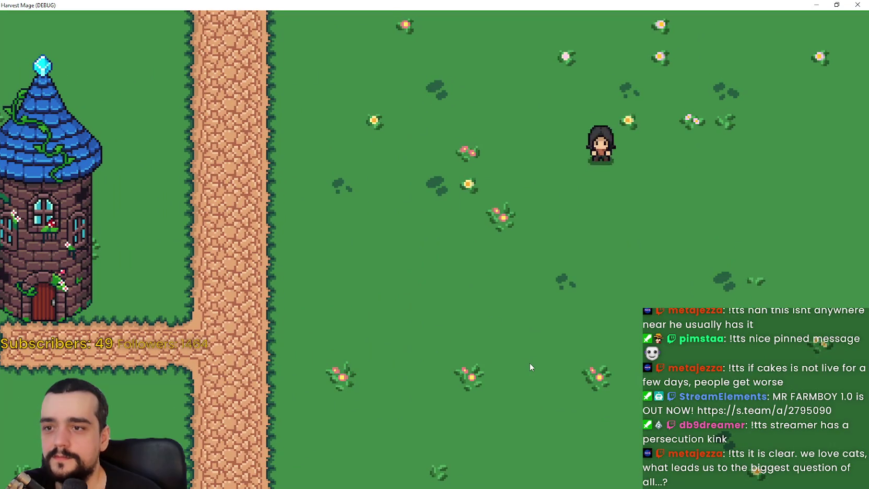
{"action": "key", "text": "a"}
{"action": "key", "text": "s"}
{"action": "key", "text": "a"}
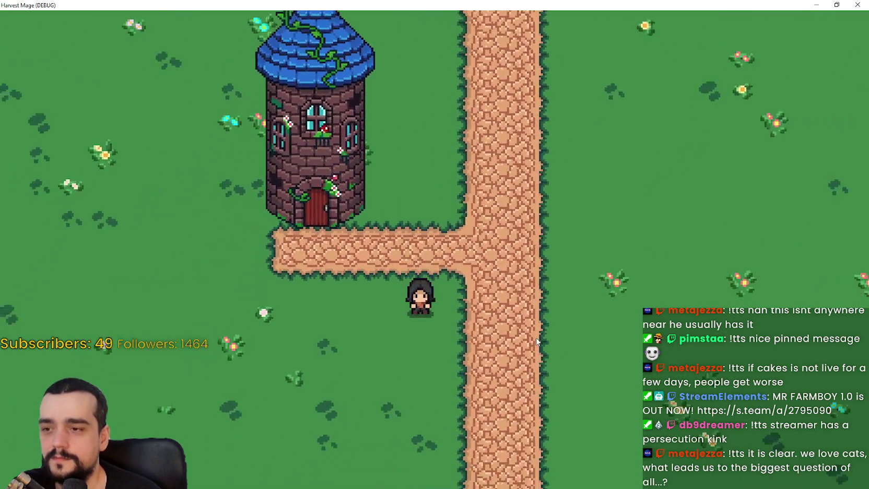
{"action": "key", "text": "s"}
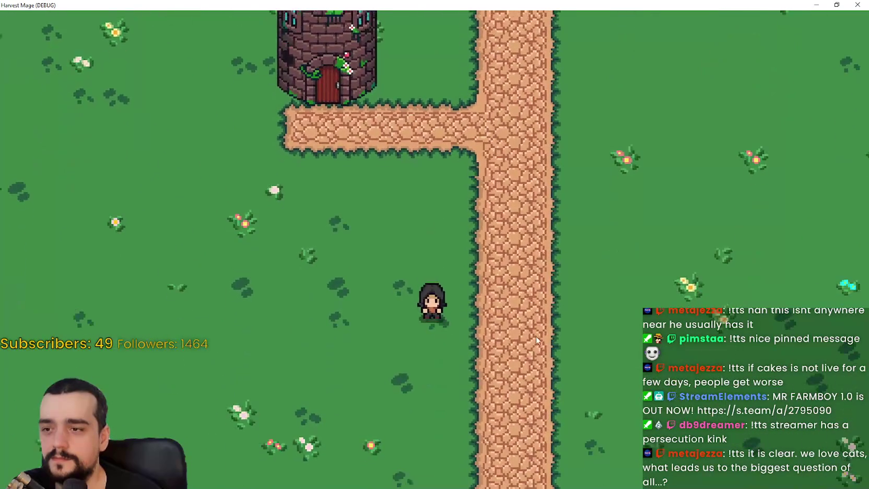
{"action": "key", "text": "d"}
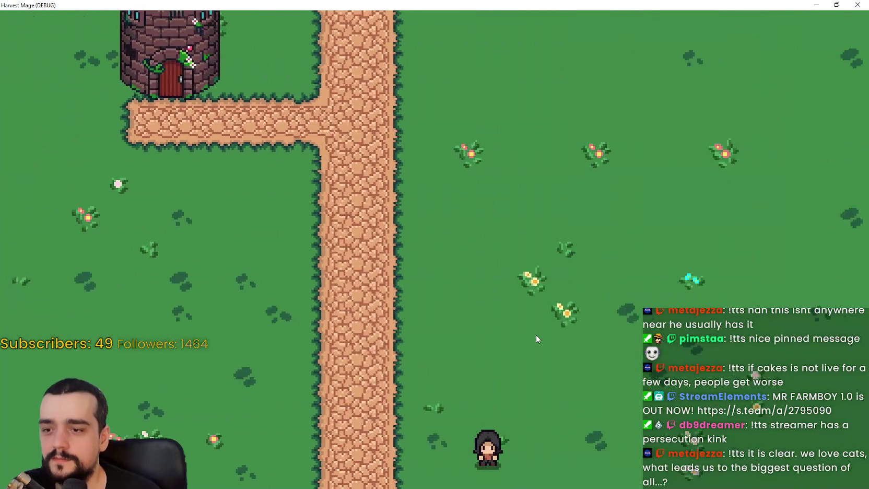
{"action": "key", "text": "w"}
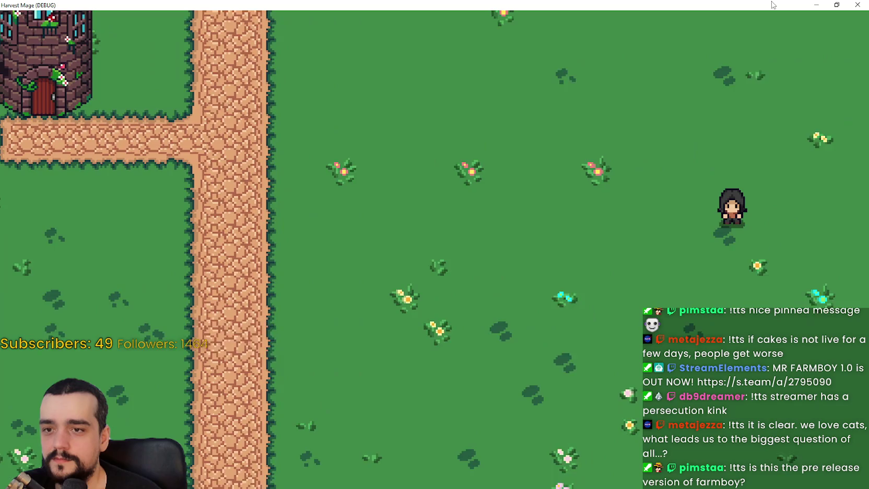
{"action": "key", "text": "a"}
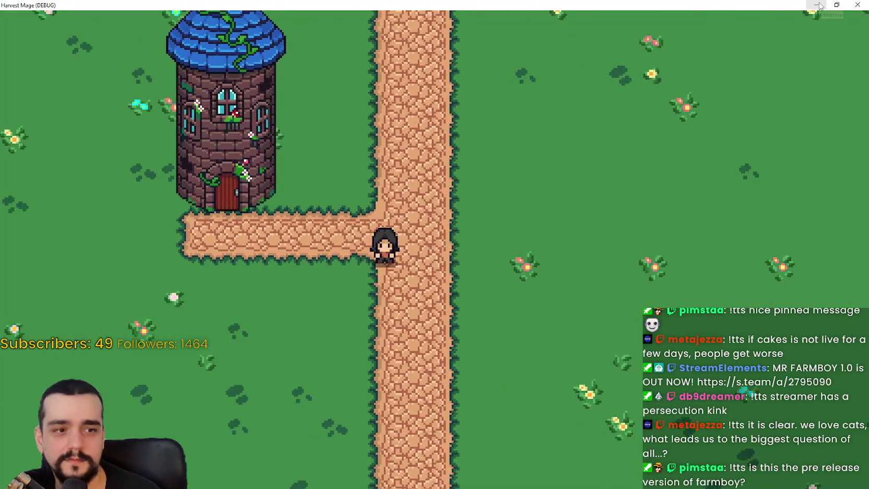
Minimize and restore the game, pause it with Esc, and choose Main Menu.
{"action": "left_click", "coordinate": [823, 6]}
{"action": "key", "text": "alt+Tab"}
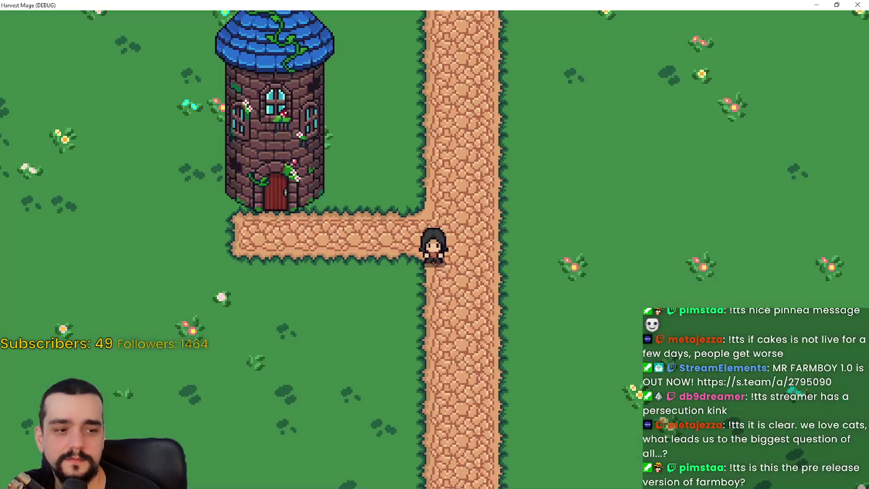
{"action": "key", "text": "Escape"}
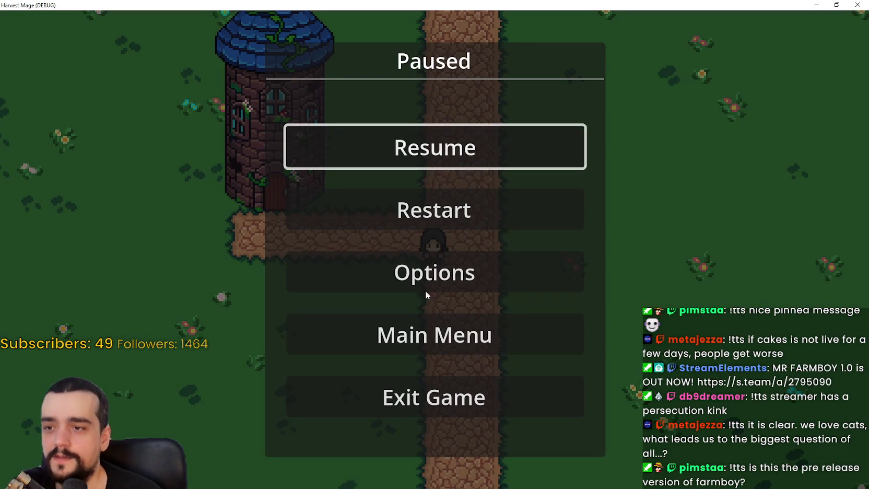
{"action": "left_click", "coordinate": [455, 342]}
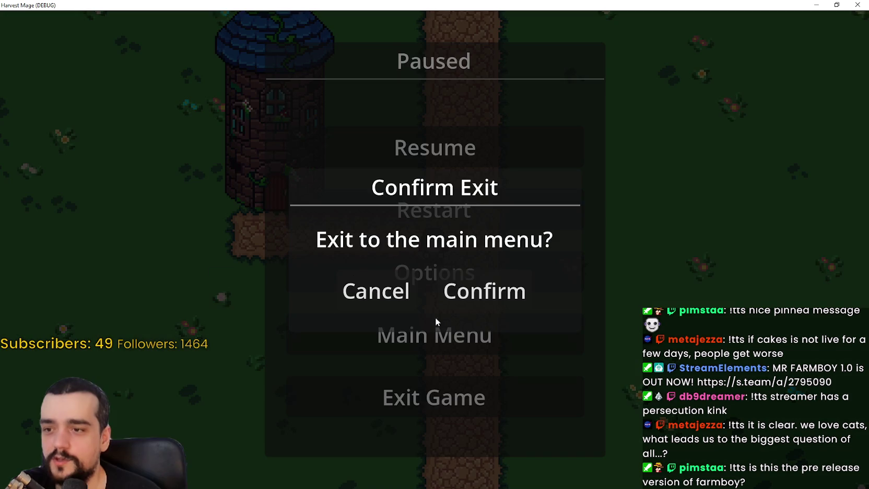
Confirm exiting to the main menu and start a fresh New Game.
{"action": "left_click", "coordinate": [475, 292]}
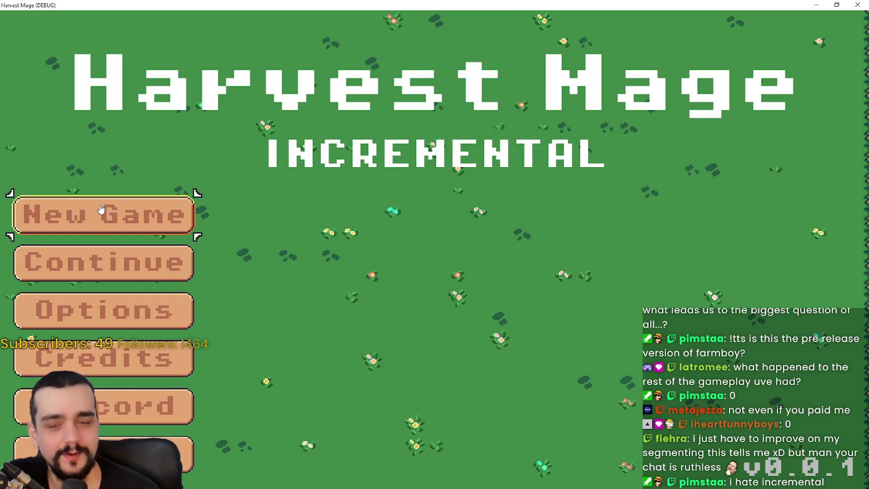
{"action": "left_click", "coordinate": [148, 217]}
{"action": "left_click", "coordinate": [151, 219]}
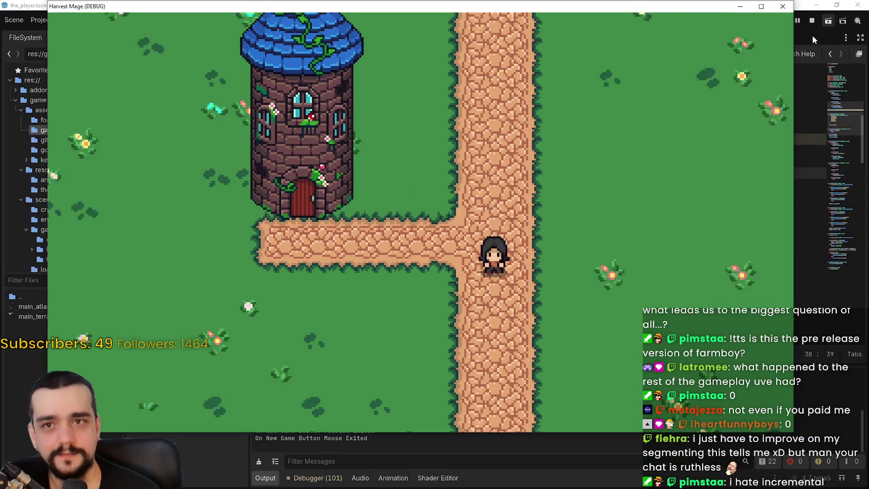
Restore the game window, move it left, and maximize it again.
{"action": "left_click", "coordinate": [837, 5]}
{"action": "left_click_drag", "start_coordinate": [615, 20], "coordinate": [553, 24]}
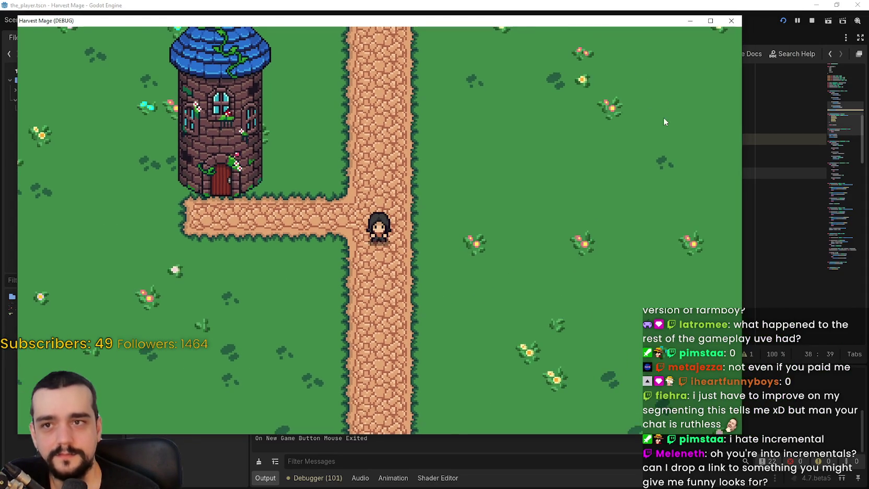
{"action": "double_click", "coordinate": [552, 23]}
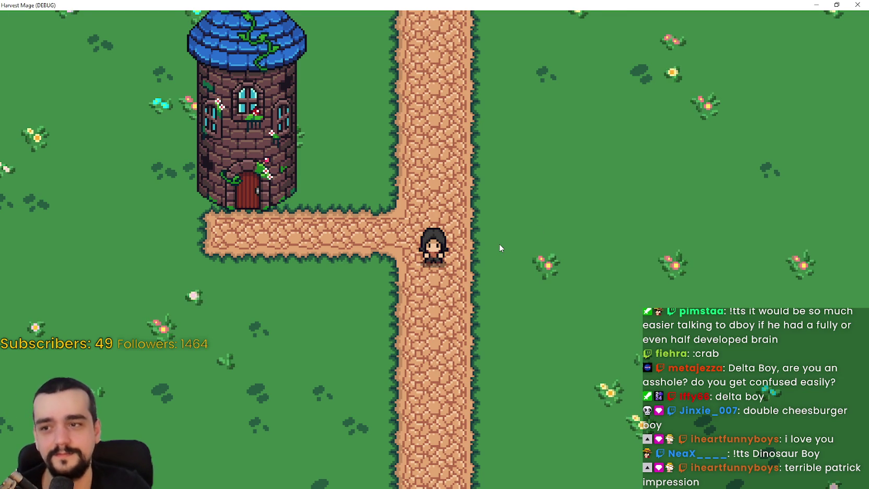
Walk the mage up and slightly left past the tower, then restore the game window.
{"action": "key", "text": "w"}
{"action": "key", "text": "w"}
{"action": "key", "text": "a"}
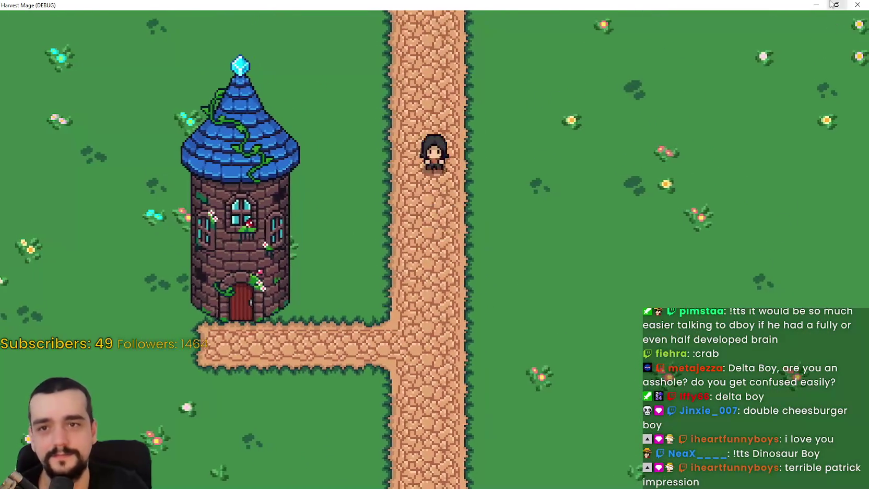
{"action": "left_click", "coordinate": [832, 4]}
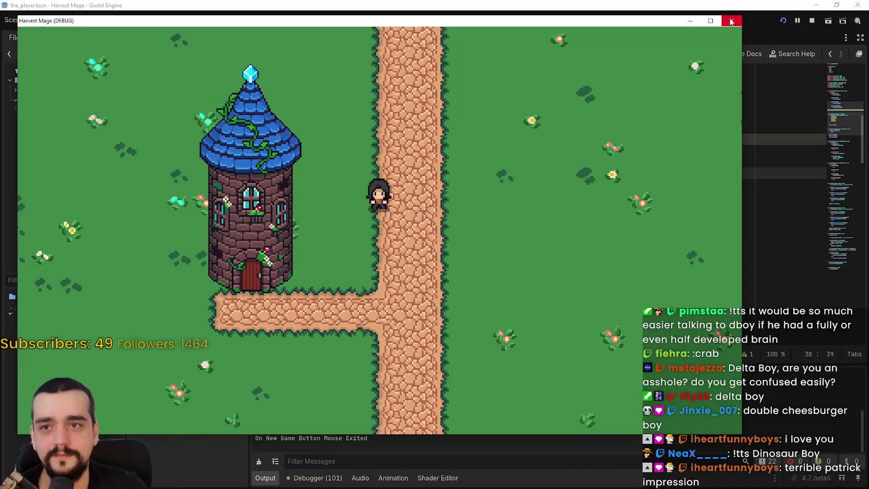
Stop the game and browse the top of the_player.gd in the script editor.
{"action": "left_click", "coordinate": [811, 20]}
{"action": "left_click", "coordinate": [525, 253]}
{"action": "scroll", "coordinate": [514, 219], "scroll_direction": "down", "scroll_amount": 8}
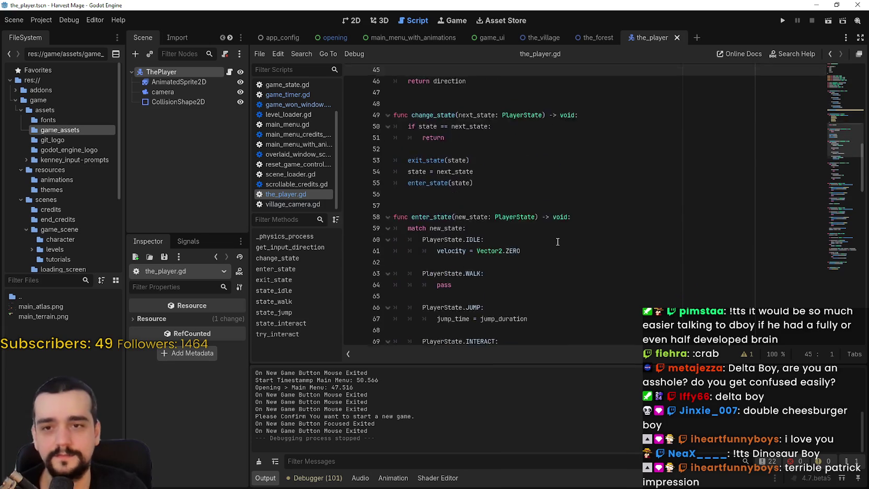
{"action": "scroll", "coordinate": [564, 236], "scroll_direction": "up", "scroll_amount": 13}
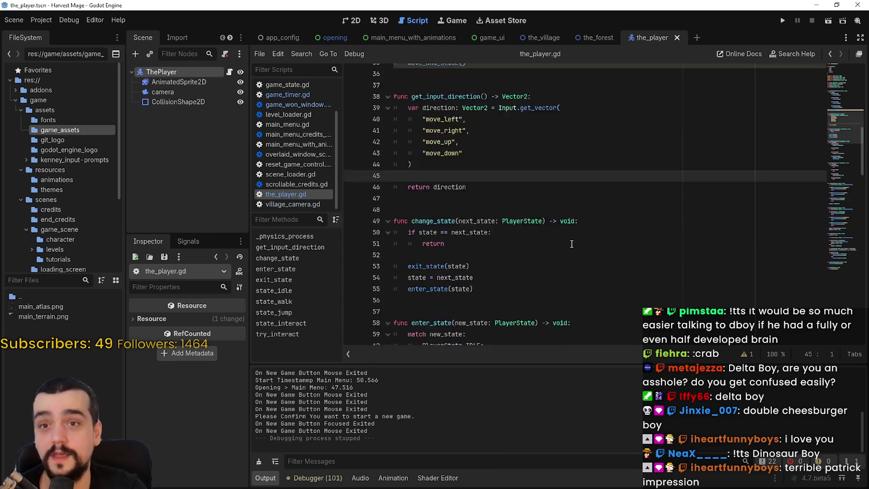
{"action": "scroll", "coordinate": [564, 236], "scroll_direction": "up", "scroll_amount": 5}
{"action": "left_click", "coordinate": [533, 165]}
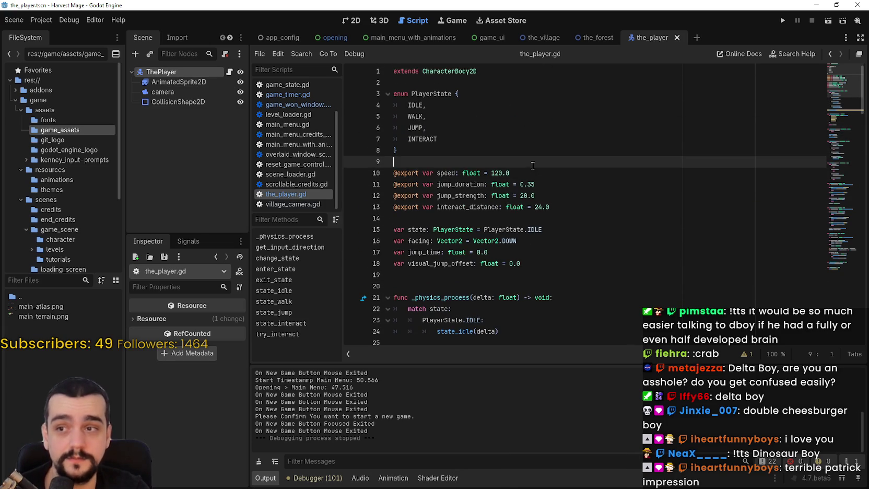
{"action": "scroll", "coordinate": [544, 222], "scroll_direction": "down", "scroll_amount": 17}
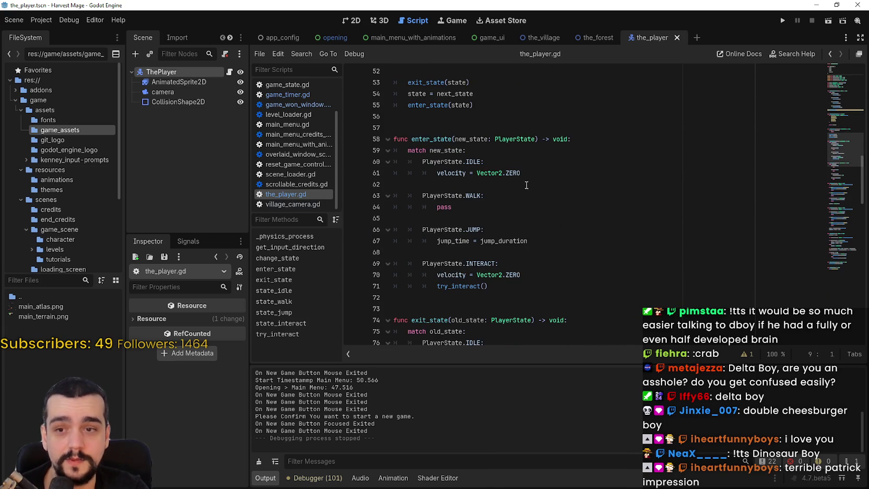
{"action": "scroll", "coordinate": [524, 179], "scroll_direction": "down", "scroll_amount": 3}
{"action": "scroll", "coordinate": [522, 209], "scroll_direction": "down", "scroll_amount": 13}
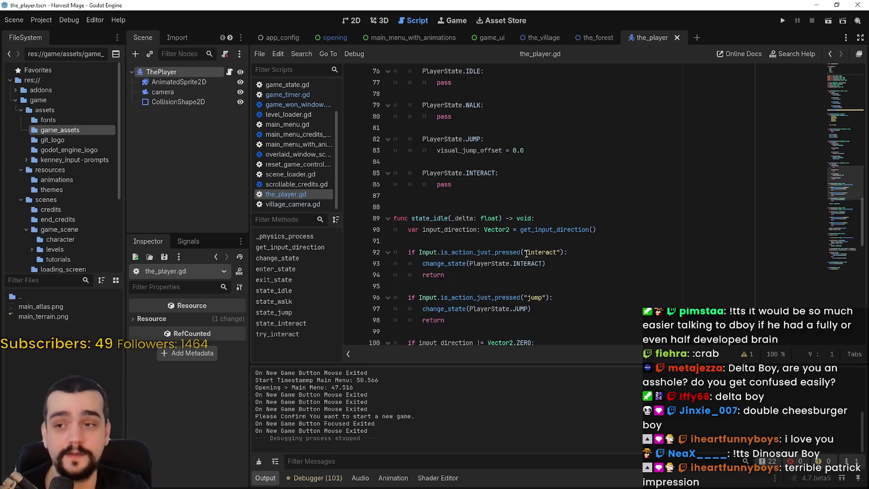
Read through the_player.gd's state functions around lines 91 to 135.
{"action": "left_click", "coordinate": [517, 211]}
{"action": "scroll", "coordinate": [516, 264], "scroll_direction": "up", "scroll_amount": 10}
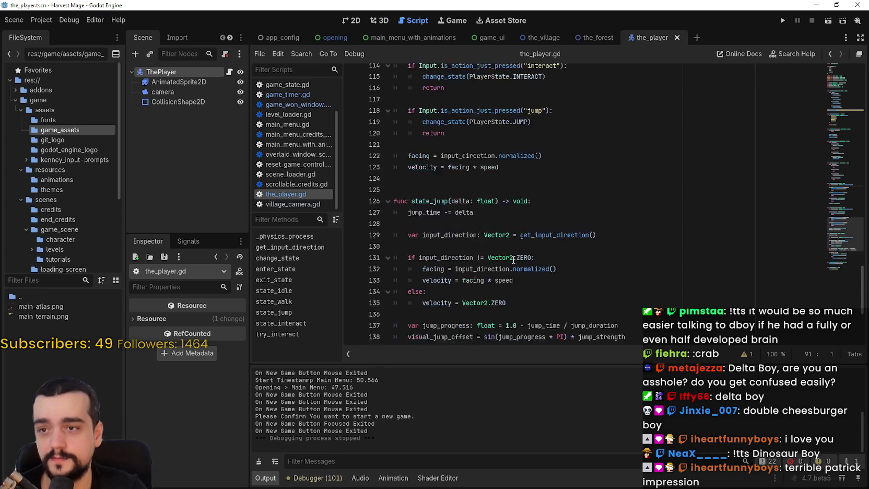
{"action": "scroll", "coordinate": [506, 190], "scroll_direction": "down", "scroll_amount": 10}
{"action": "scroll", "coordinate": [505, 189], "scroll_direction": "down", "scroll_amount": 6}
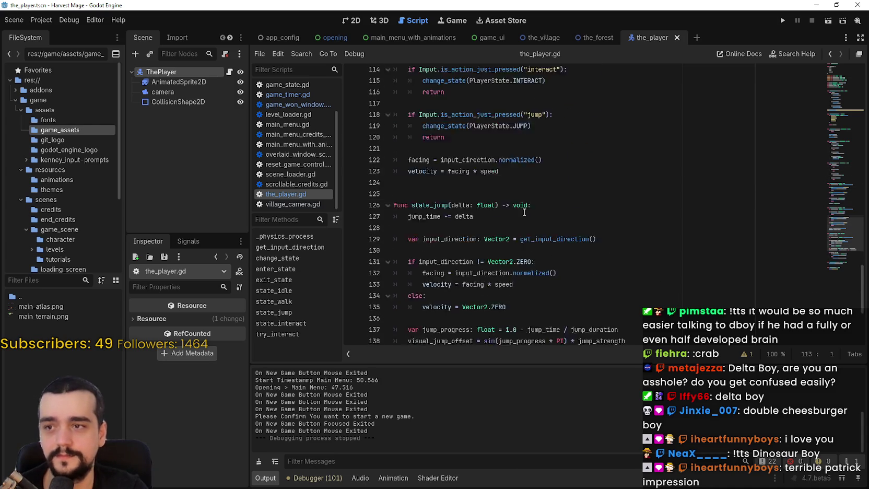
{"action": "left_click", "coordinate": [559, 243]}
{"action": "scroll", "coordinate": [558, 231], "scroll_direction": "up", "scroll_amount": 2}
{"action": "left_click", "coordinate": [547, 182]}
{"action": "scroll", "coordinate": [548, 182], "scroll_direction": "up", "scroll_amount": 7}
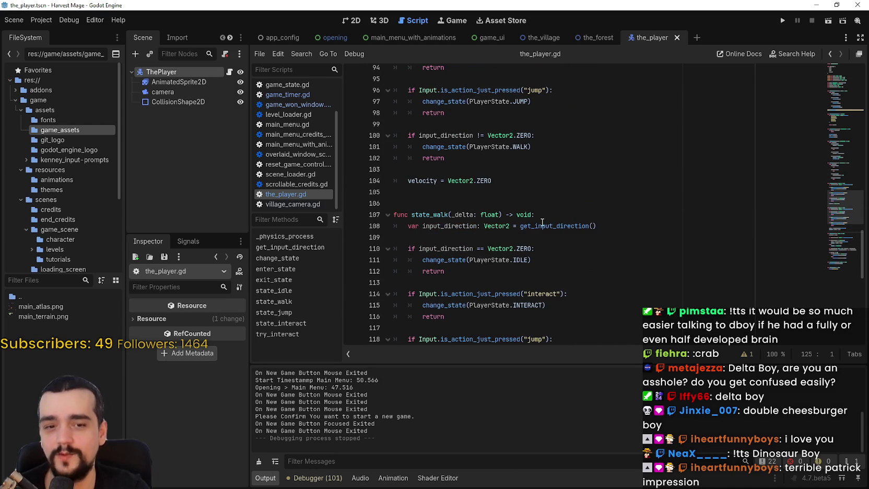
{"action": "mouse_move", "coordinate": [542, 223]}
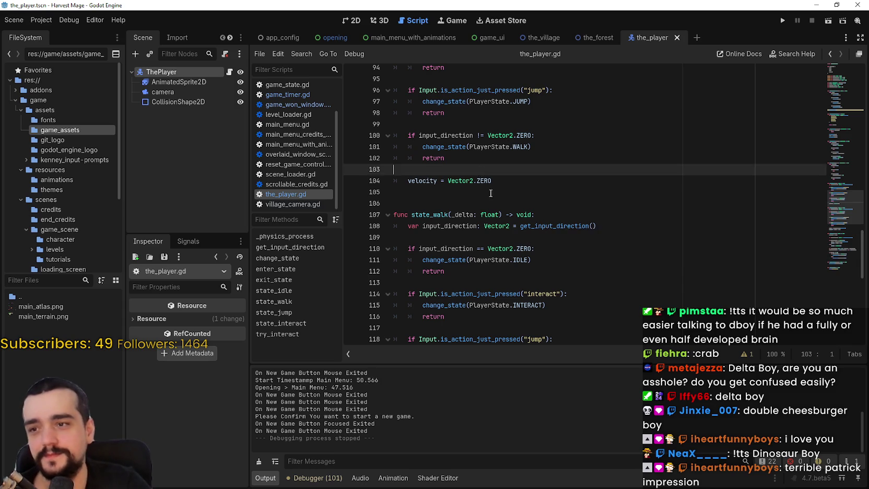
Show the move_and_slide() documentation tooltip and open the debugger's error list.
{"action": "scroll", "coordinate": [564, 227], "scroll_direction": "up", "scroll_amount": 15}
{"action": "scroll", "coordinate": [564, 226], "scroll_direction": "up", "scroll_amount": 6}
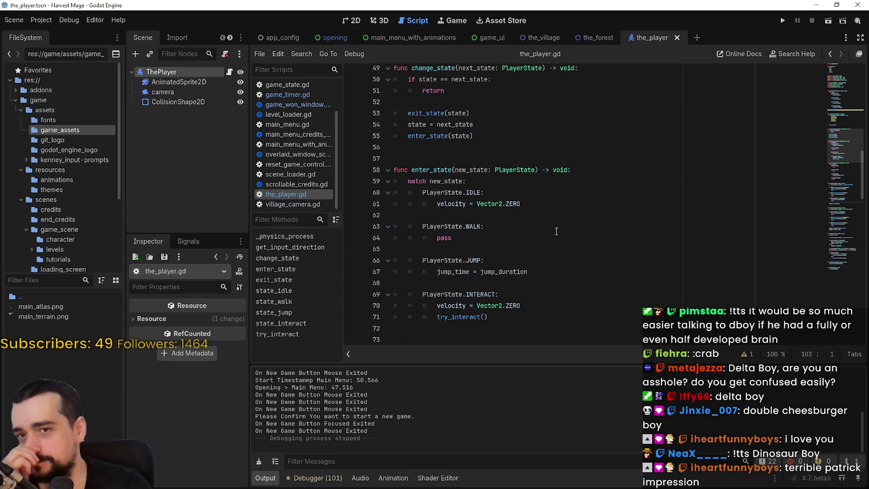
{"action": "scroll", "coordinate": [556, 231], "scroll_direction": "up", "scroll_amount": 6}
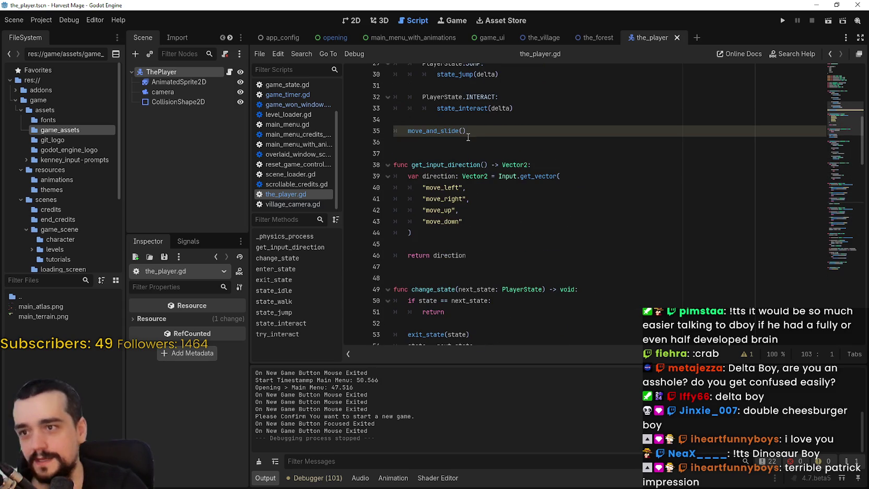
{"action": "scroll", "coordinate": [587, 201], "scroll_direction": "down", "scroll_amount": 5}
{"action": "mouse_move", "coordinate": [836, 113]}
{"action": "left_mouse_down"}
{"action": "mouse_move", "coordinate": [841, 274]}
{"action": "mouse_move", "coordinate": [833, 126]}
{"action": "left_mouse_up"}
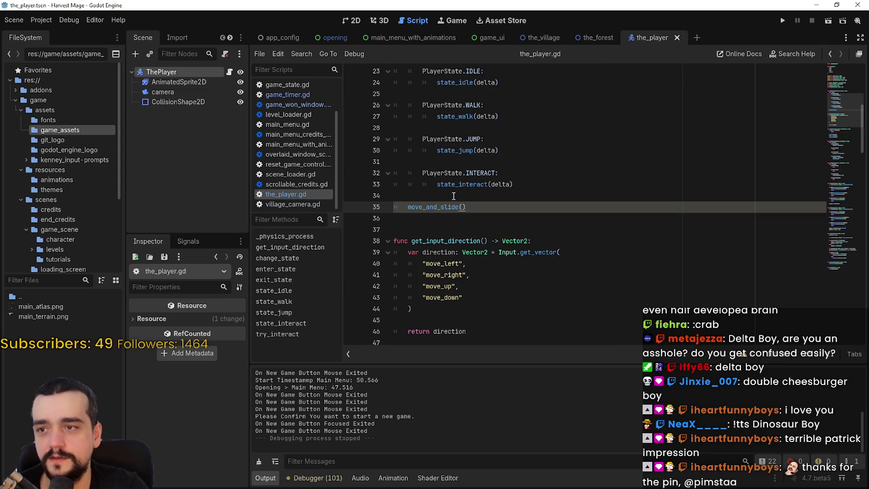
{"action": "mouse_move", "coordinate": [426, 206]}
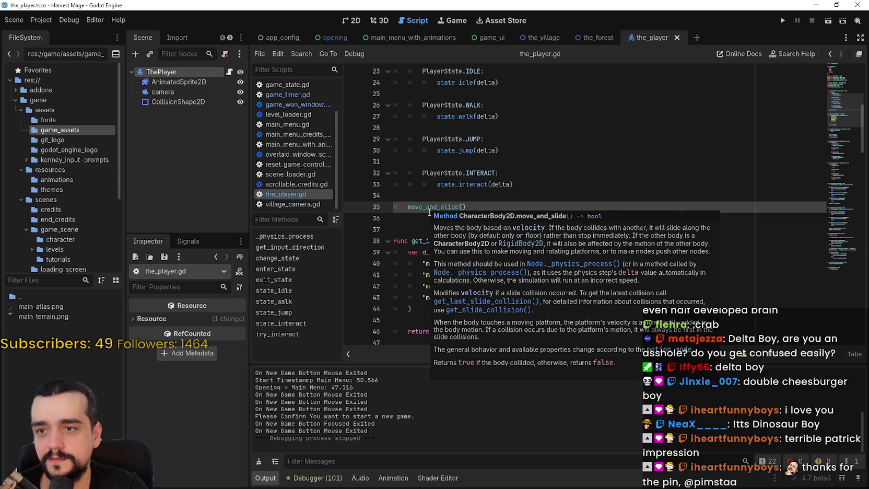
{"action": "left_click", "coordinate": [313, 477]}
Scroll up the error list, then switch to the Fairlanes WASM browser window.
{"action": "scroll", "coordinate": [422, 416], "scroll_direction": "up", "scroll_amount": 1}
{"action": "scroll", "coordinate": [580, 444], "scroll_direction": "up", "scroll_amount": 5}
{"action": "scroll", "coordinate": [507, 424], "scroll_direction": "up", "scroll_amount": 5}
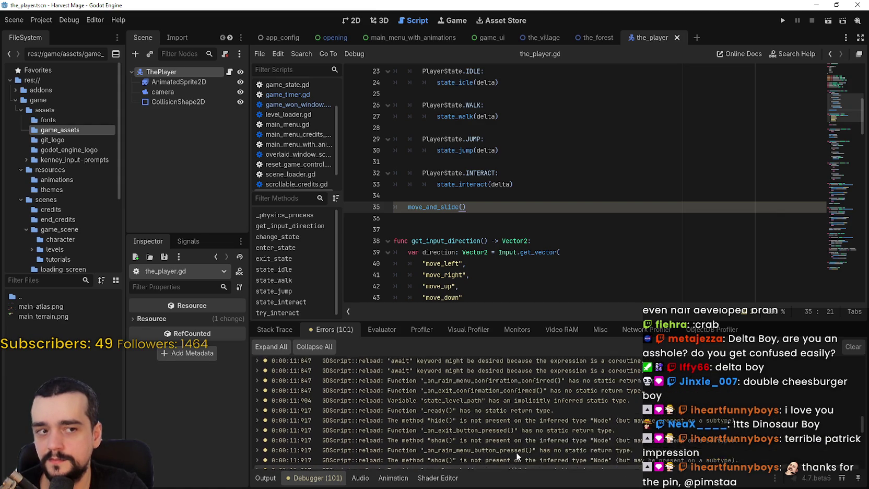
{"action": "scroll", "coordinate": [516, 452], "scroll_direction": "up", "scroll_amount": 1}
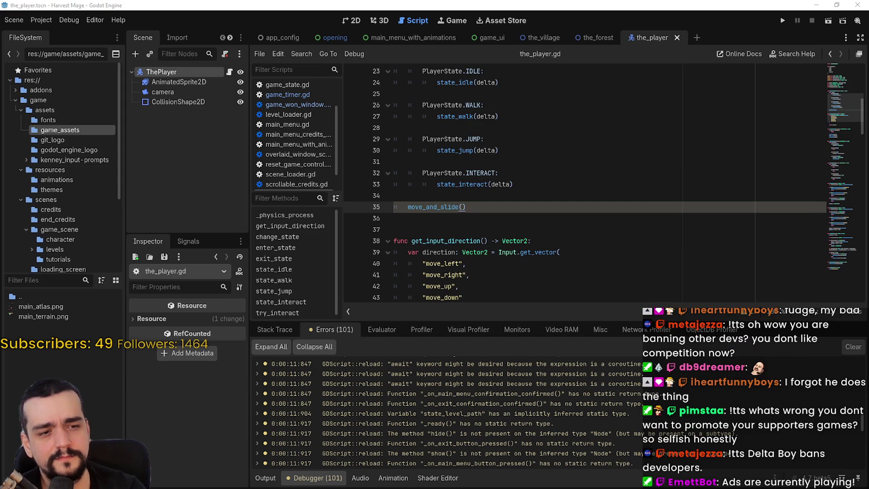
{"action": "key", "text": "alt+Tab"}
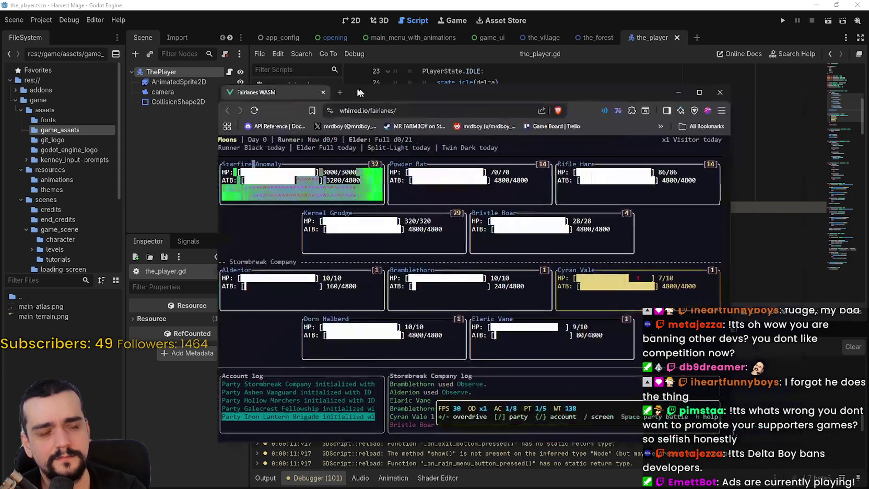
Reposition the Fairlanes window, let the party die in battle, then show the keybinds help.
{"action": "left_click_drag", "start_coordinate": [377, 90], "coordinate": [354, 52]}
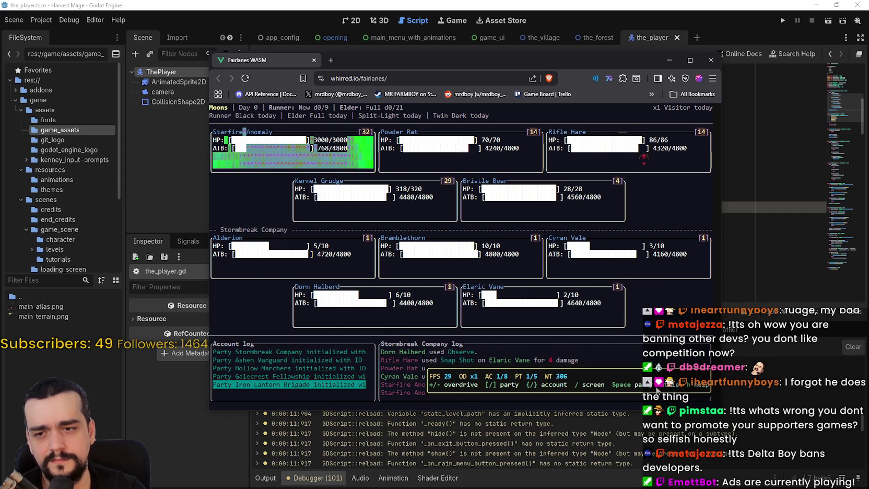
{"action": "left_click_drag", "start_coordinate": [568, 62], "coordinate": [610, 43]}
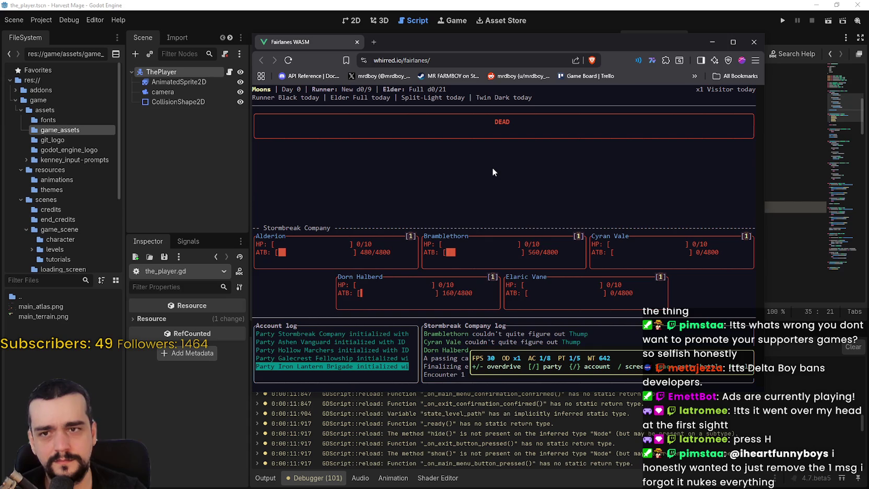
{"action": "key", "text": "h"}
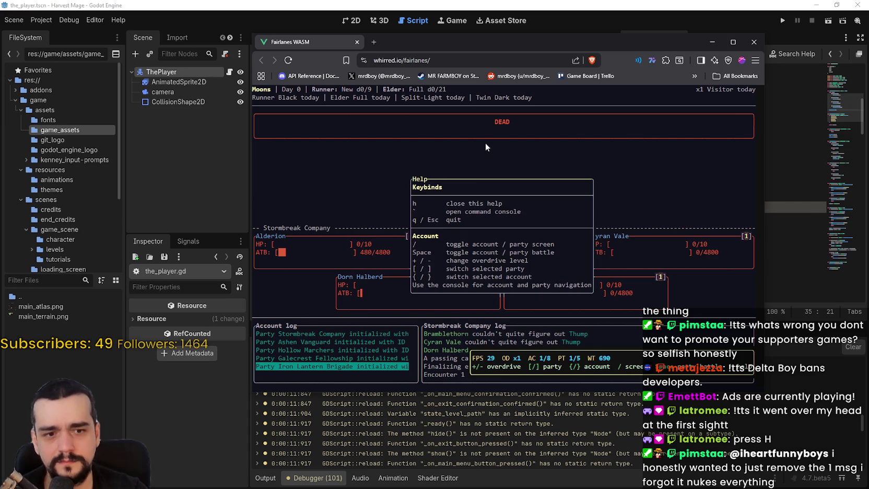
Hide the help and widen the browser window on both sides, nudging it higher.
{"action": "key", "text": "h"}
{"action": "key", "text": "h"}
{"action": "key", "text": "h"}
{"action": "key", "text": "h"}
{"action": "key", "text": "h"}
{"action": "key", "text": "h"}
{"action": "key", "text": "h"}
{"action": "key", "text": "h"}
{"action": "key", "text": "h"}
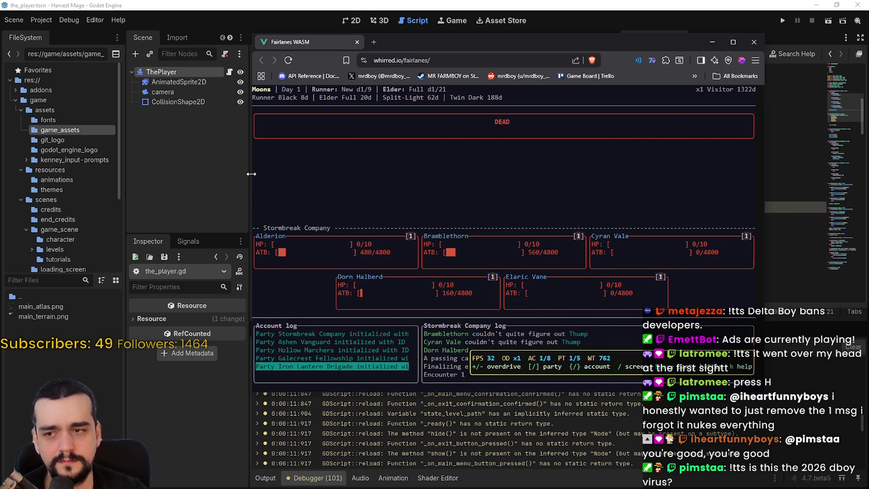
{"action": "left_click_drag", "start_coordinate": [249, 236], "coordinate": [100, 231]}
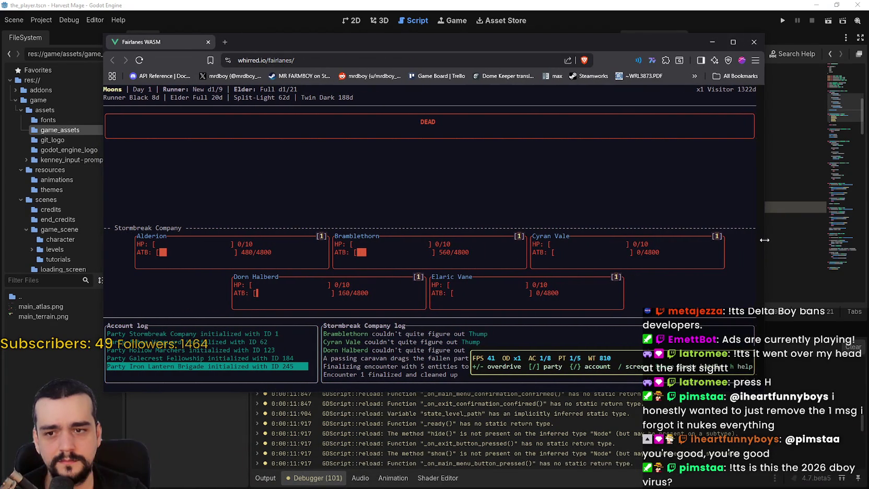
{"action": "left_click_drag", "start_coordinate": [764, 240], "coordinate": [823, 238]}
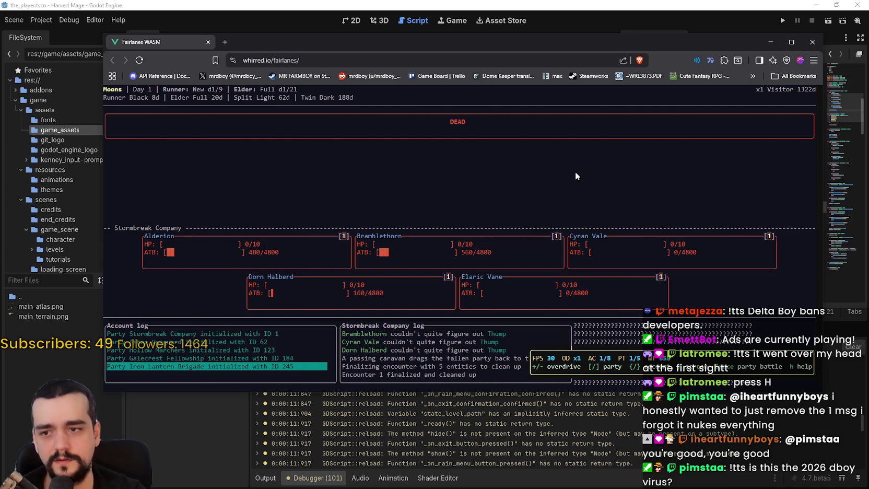
{"action": "mouse_move", "coordinate": [629, 36]}
{"action": "left_mouse_down"}
{"action": "mouse_move", "coordinate": [653, 15]}
{"action": "mouse_move", "coordinate": [628, 29]}
{"action": "left_mouse_up"}
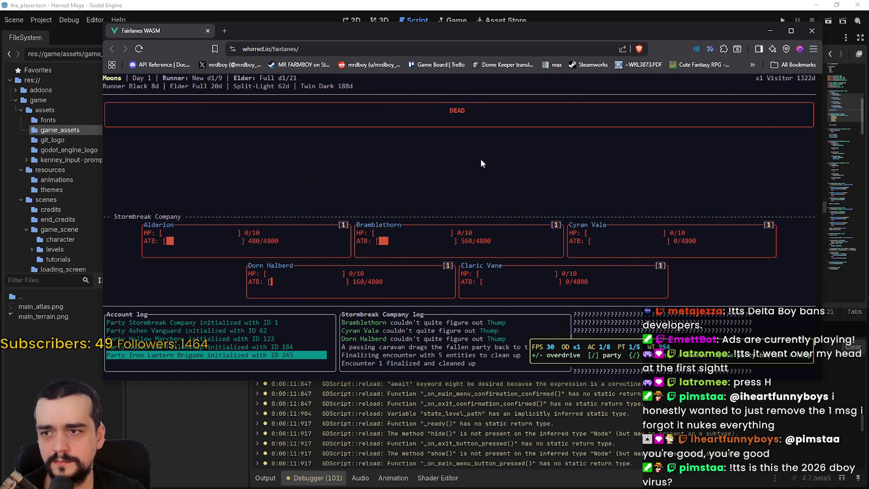
Toggle the keybinds help, nudge the window down-left, and reload the game page.
{"action": "key", "text": "h"}
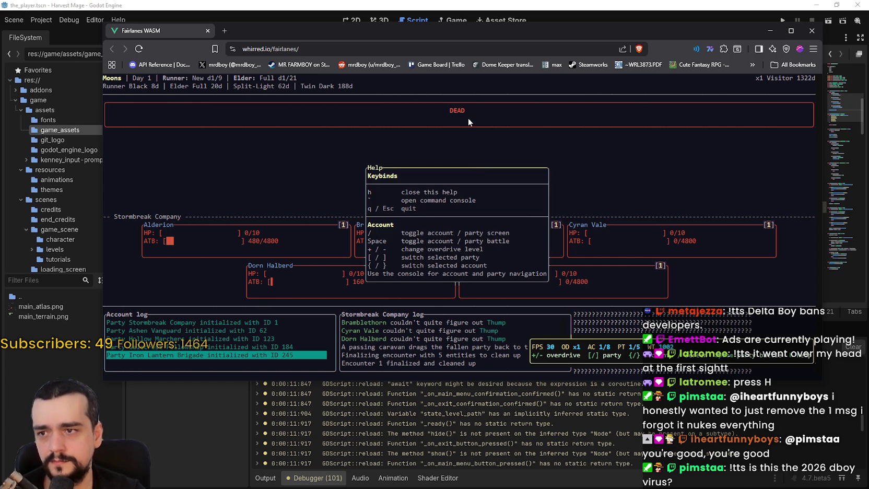
{"action": "key", "text": "h"}
{"action": "key", "text": "h"}
{"action": "key", "text": "h"}
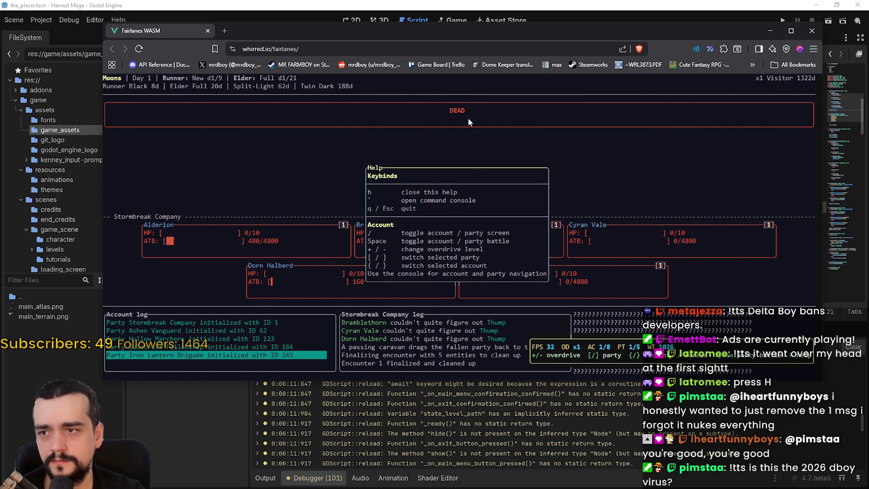
{"action": "key", "text": "h"}
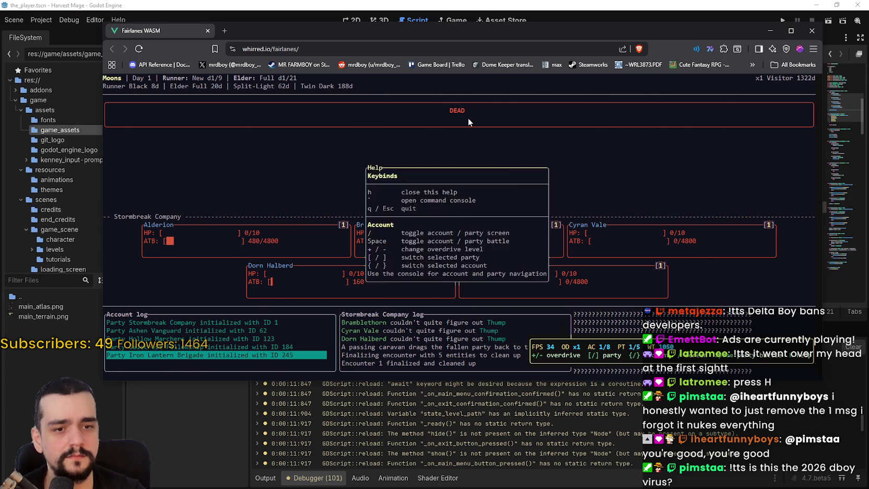
{"action": "key", "text": "h"}
{"action": "key", "text": "h"}
{"action": "key", "text": "h"}
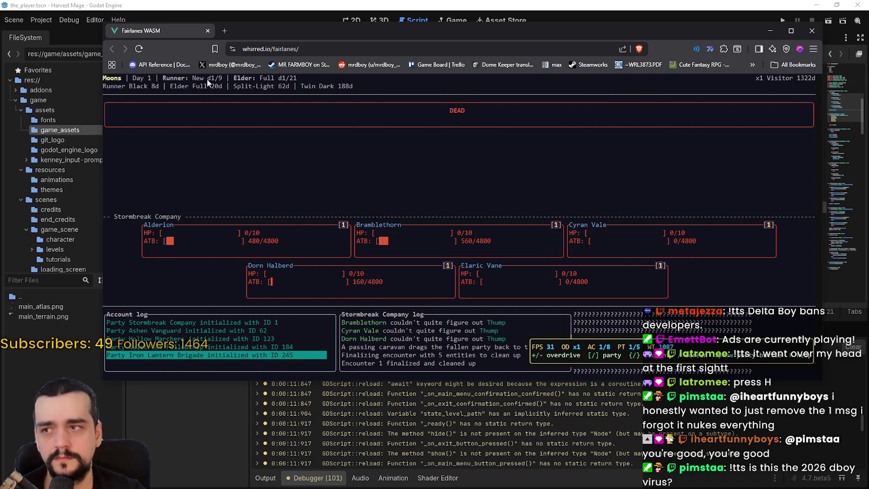
{"action": "left_click_drag", "start_coordinate": [289, 31], "coordinate": [276, 40]}
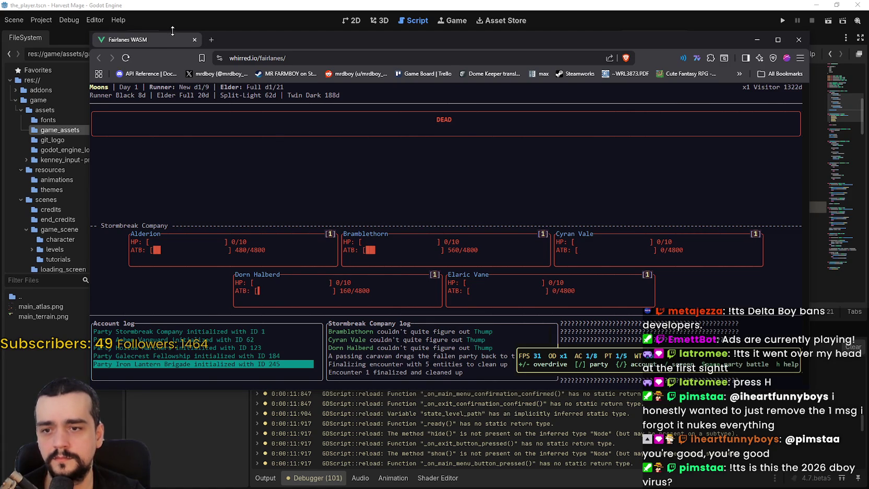
{"action": "left_click", "coordinate": [125, 58]}
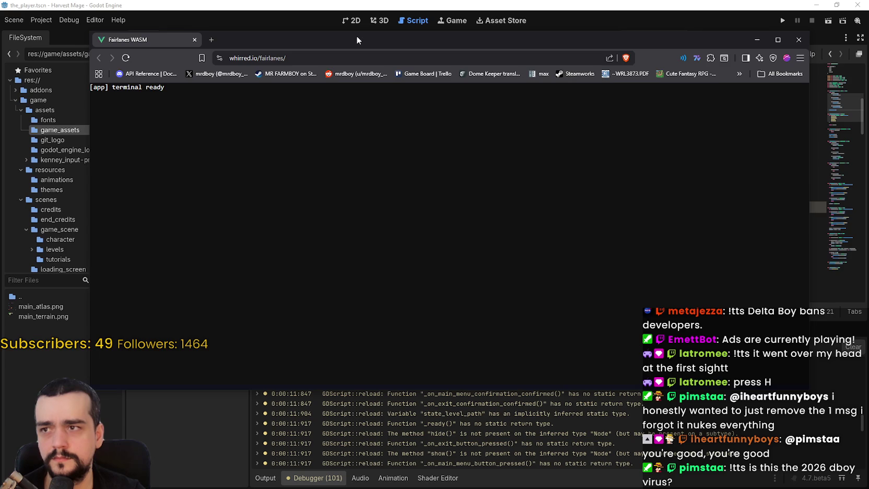
Reposition the window, toggle the keybinds help during the new battle, and open the party screen.
{"action": "left_click_drag", "start_coordinate": [357, 39], "coordinate": [374, 34]}
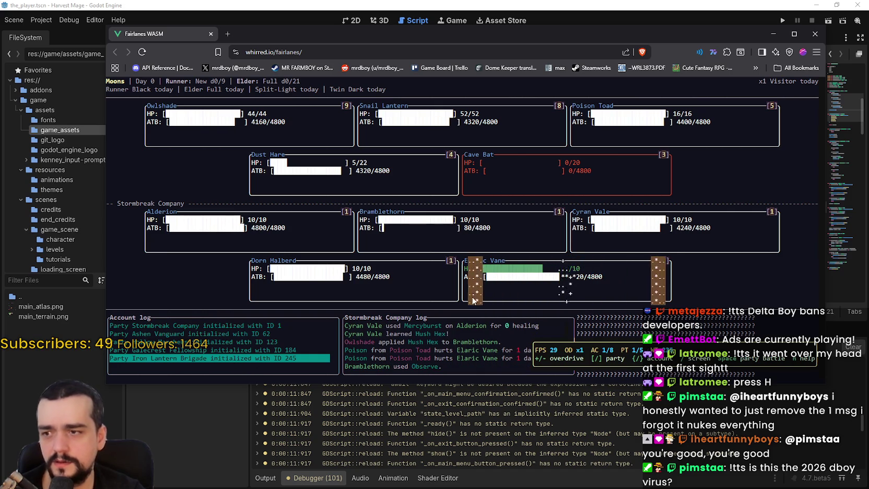
{"action": "key", "text": "h"}
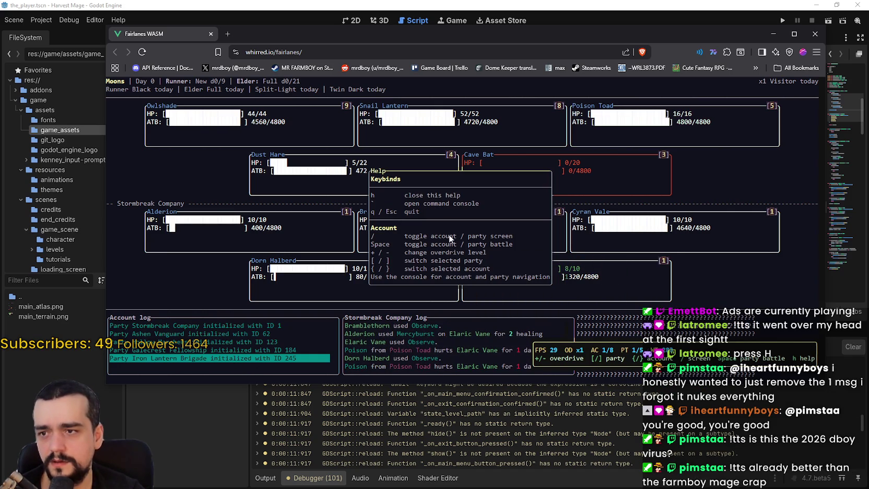
{"action": "key", "text": "h"}
{"action": "key", "text": "h"}
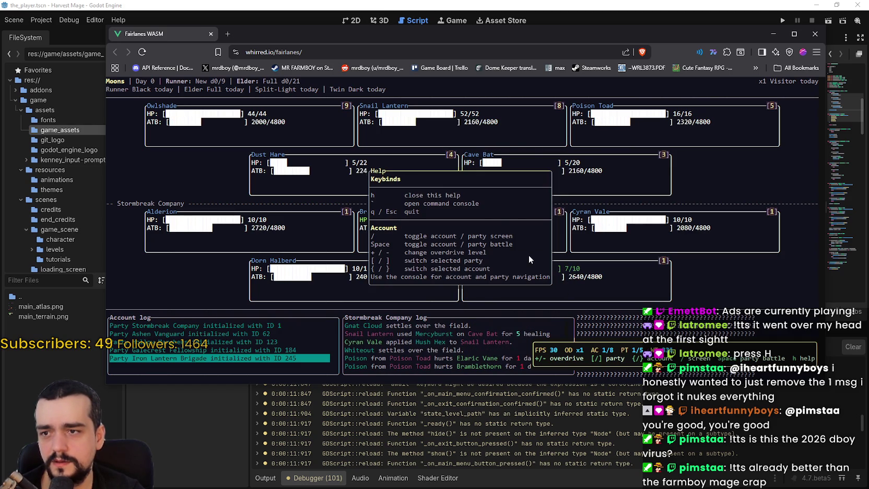
{"action": "key", "text": "h"}
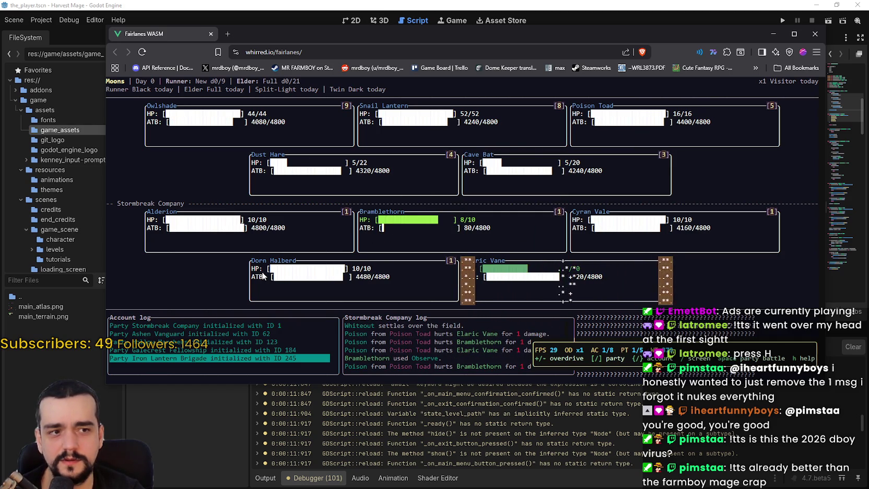
{"action": "left_click_drag", "start_coordinate": [476, 39], "coordinate": [453, 27]}
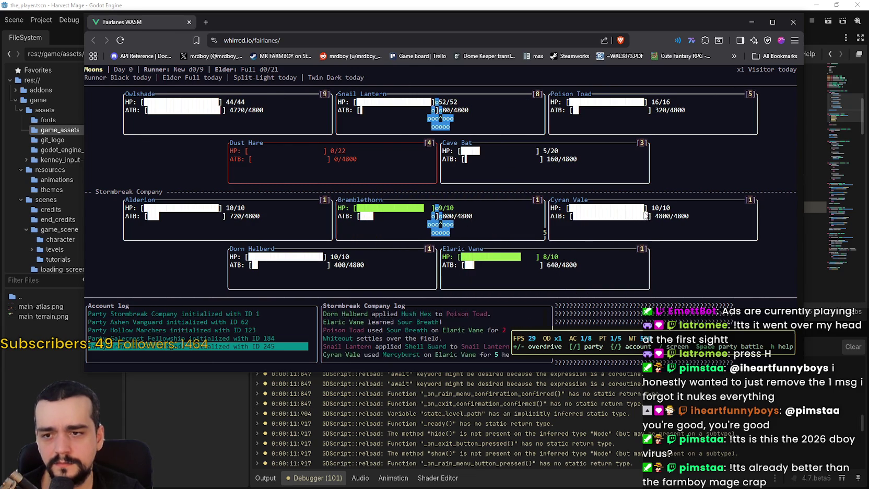
{"action": "key", "text": "Tab"}
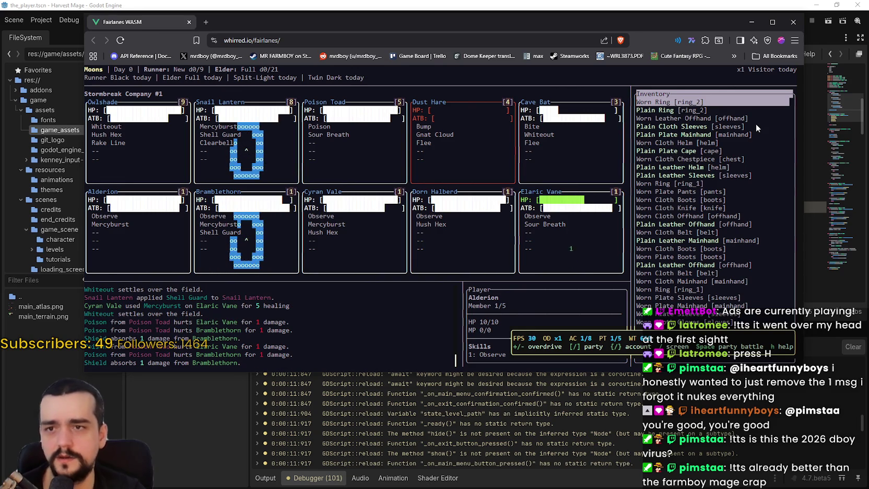
Step down the inventory past Plain Ring and Worn Leather Offhand, then open the all-parties overview.
{"action": "key", "text": "Down"}
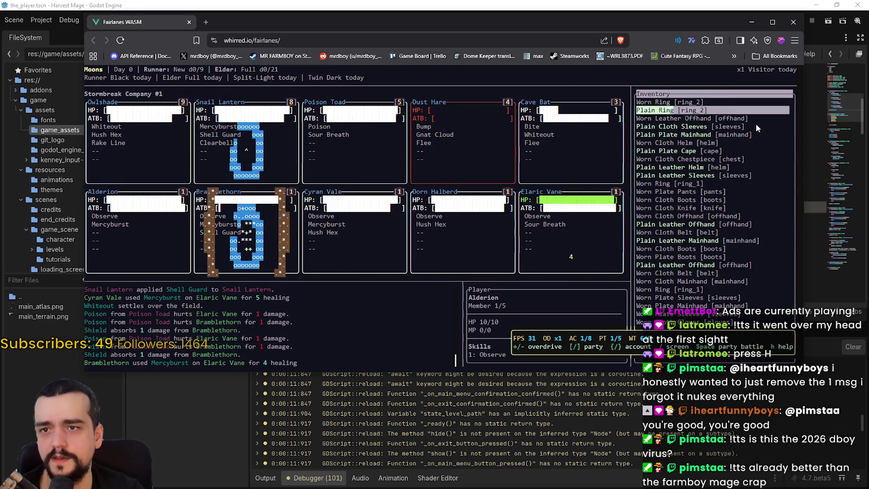
{"action": "key", "text": "Down"}
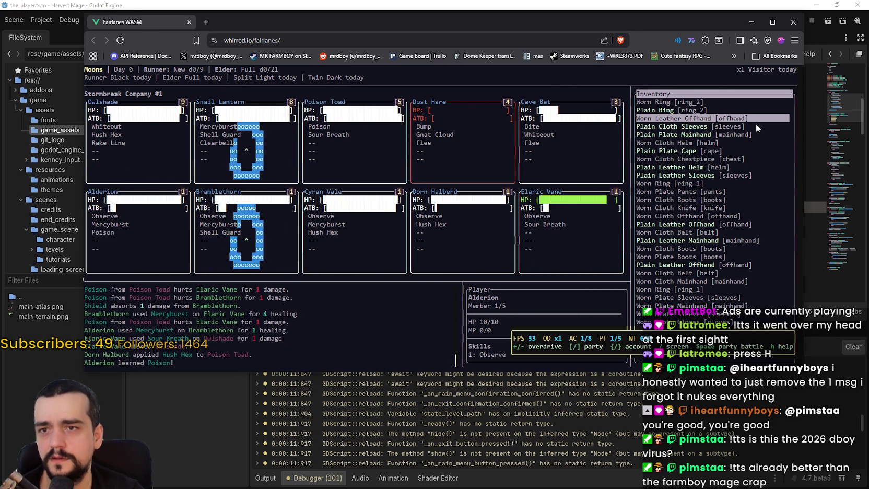
{"action": "key", "text": "Down"}
{"action": "key", "text": "Down"}
{"action": "key", "text": "Down"}
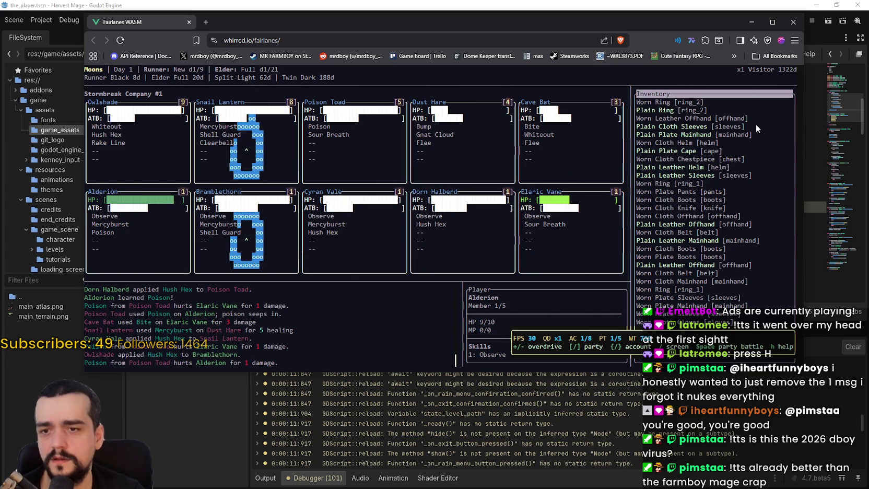
{"action": "key", "text": "Tab"}
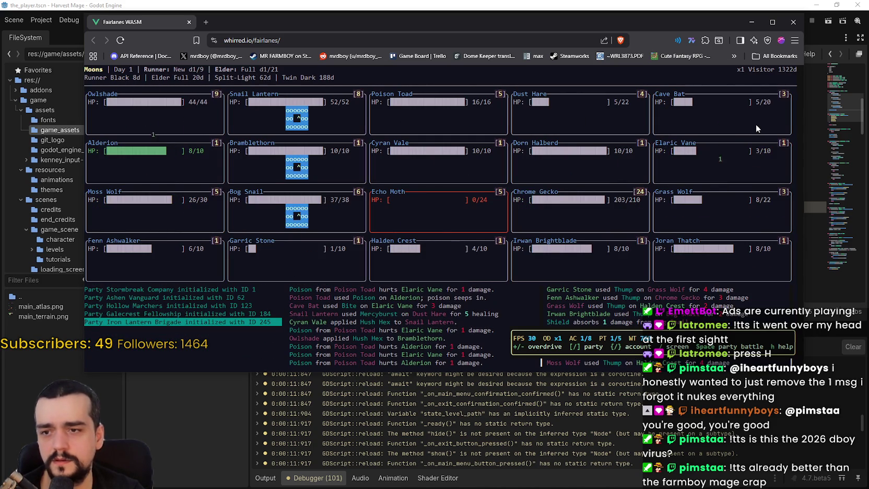
Raise overdrive to x8 and toggle between the Stormbreak Company battle and the all-parties grid.
{"action": "key", "text": "plus"}
{"action": "key", "text": "plus"}
{"action": "key", "text": "plus"}
{"action": "key", "text": "plus"}
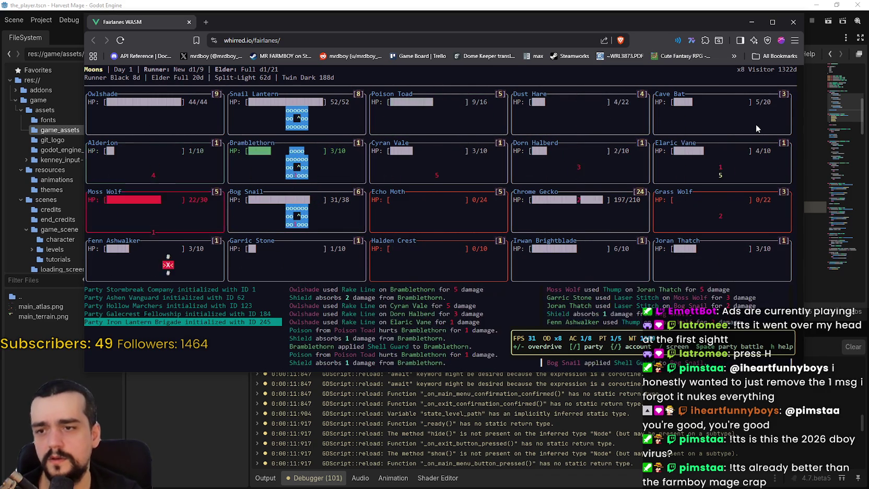
{"action": "key", "text": "space"}
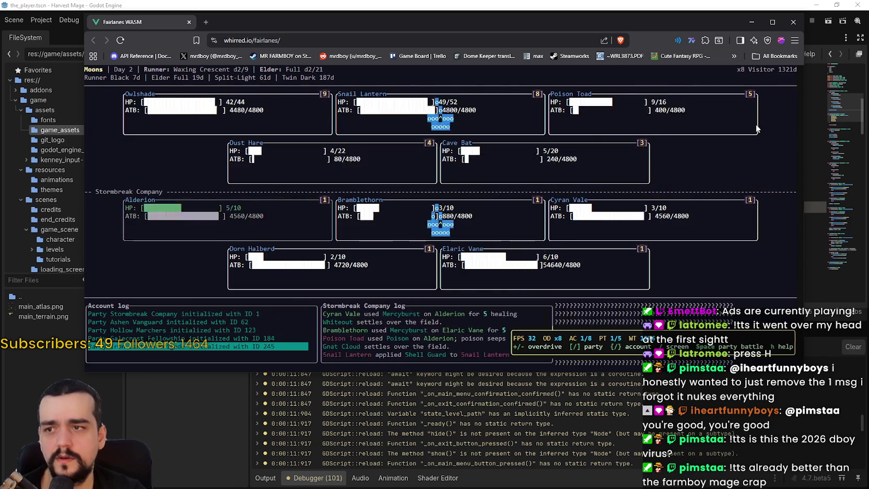
{"action": "key", "text": "space"}
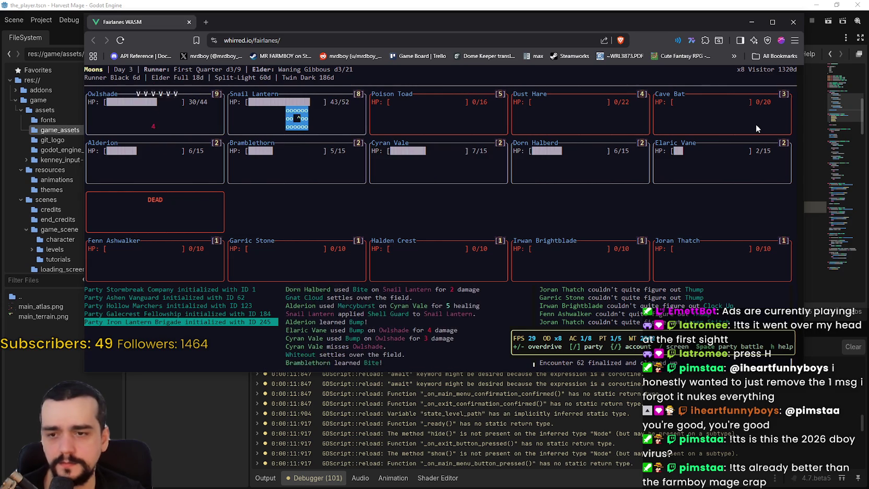
{"action": "key", "text": "space"}
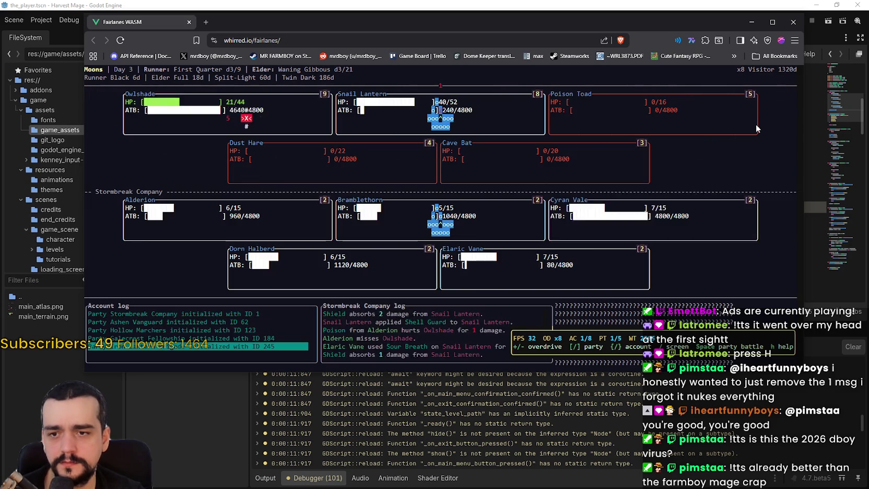
{"action": "key", "text": "space"}
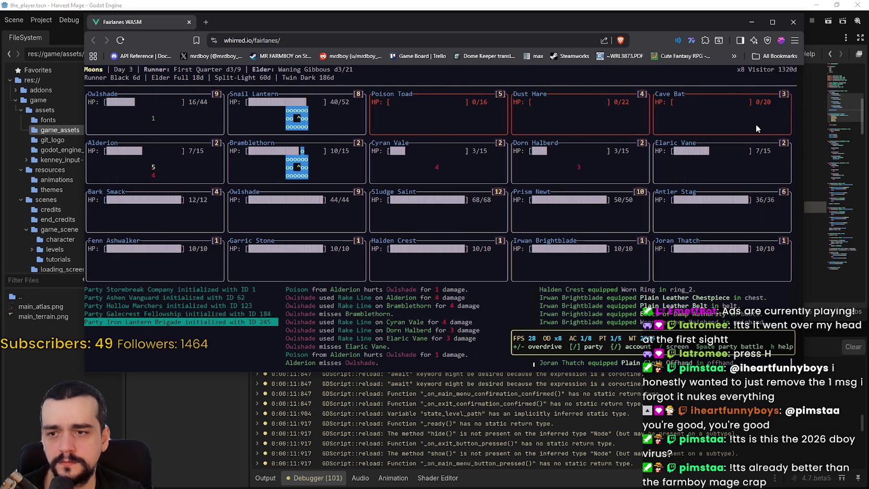
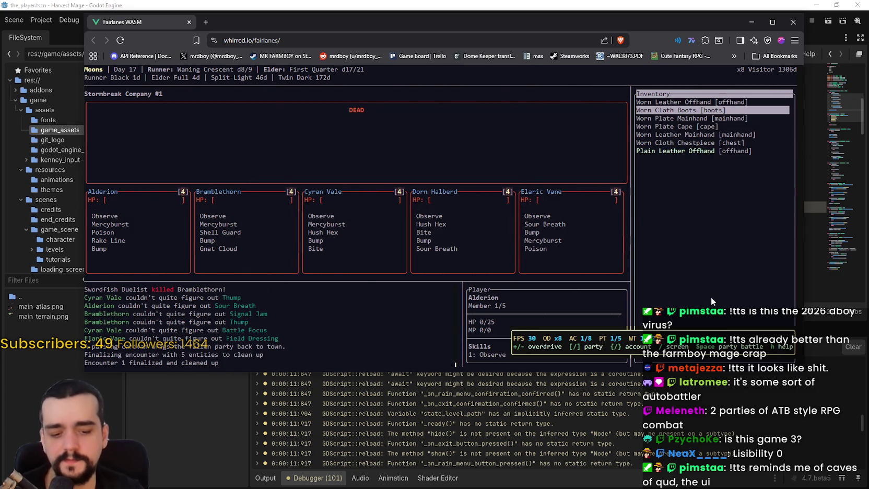
Switch Fairlanes WASM to the multi-party battle view, reposition its window, then close it.
{"action": "key", "text": "space"}
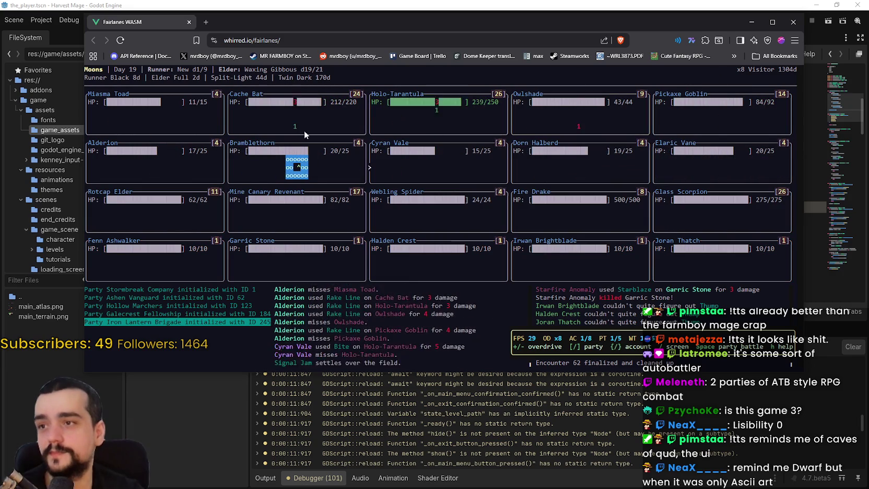
{"action": "left_click_drag", "start_coordinate": [311, 21], "coordinate": [297, 30]}
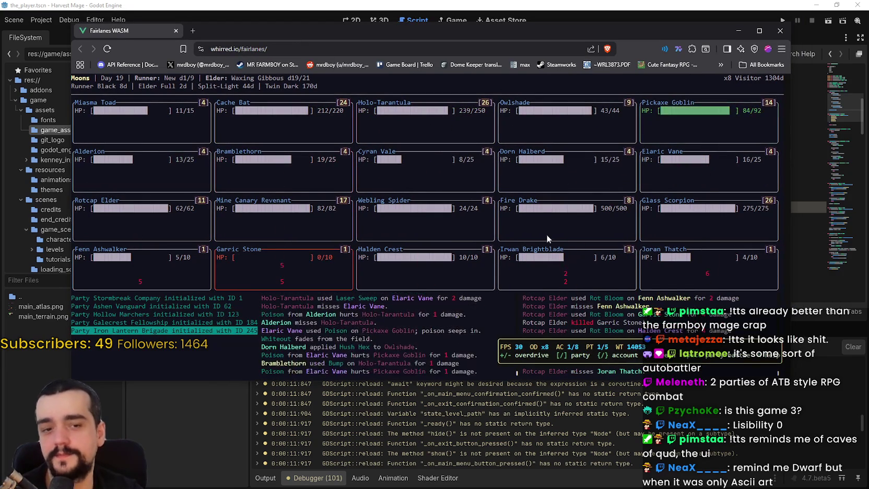
{"action": "left_click_drag", "start_coordinate": [657, 27], "coordinate": [698, 18]}
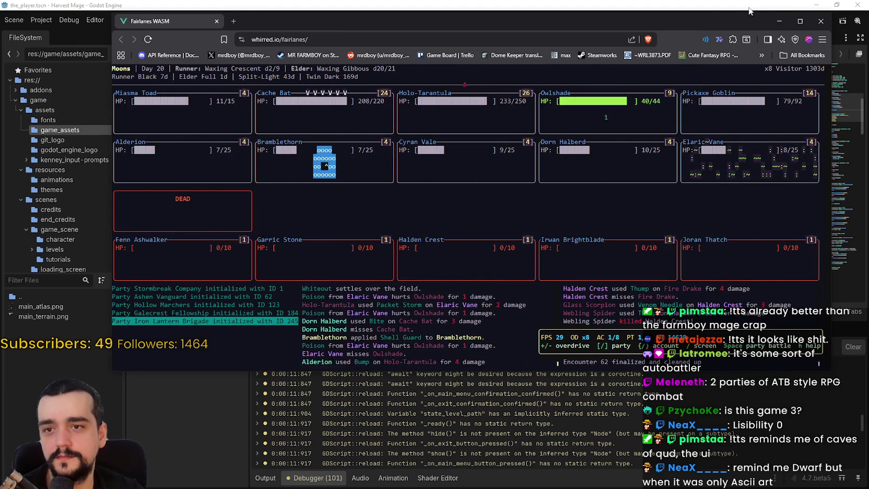
{"action": "left_click_drag", "start_coordinate": [710, 21], "coordinate": [679, 32]}
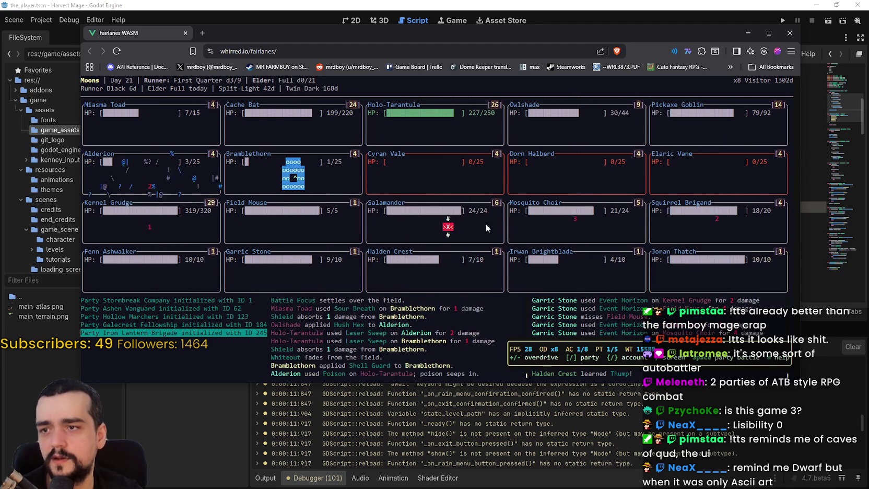
{"action": "left_click", "coordinate": [790, 33]}
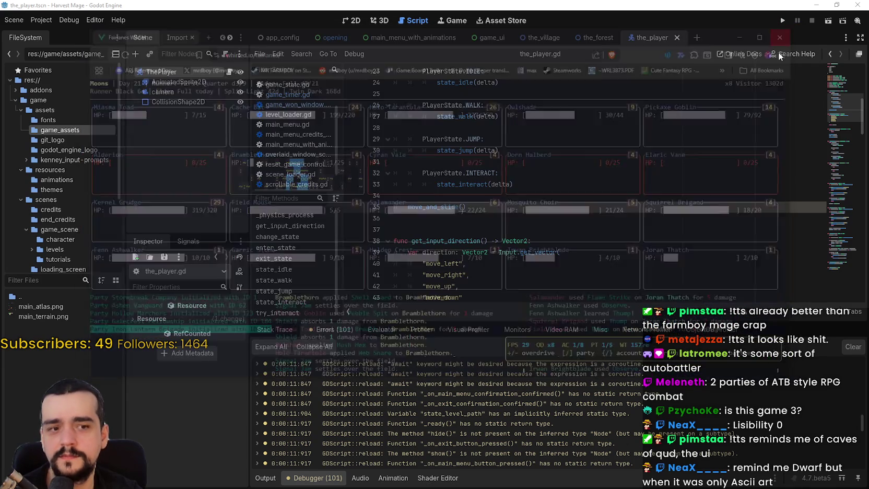
{"action": "scroll", "coordinate": [451, 240], "scroll_direction": "down", "scroll_amount": 1}
{"action": "left_click", "coordinate": [479, 196]}
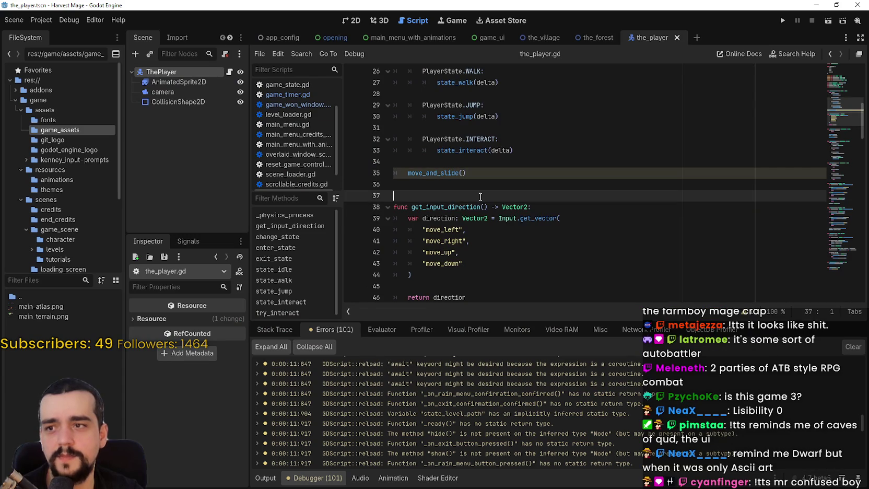
{"action": "scroll", "coordinate": [461, 203], "scroll_direction": "down", "scroll_amount": 6}
{"action": "scroll", "coordinate": [457, 200], "scroll_direction": "up", "scroll_amount": 12}
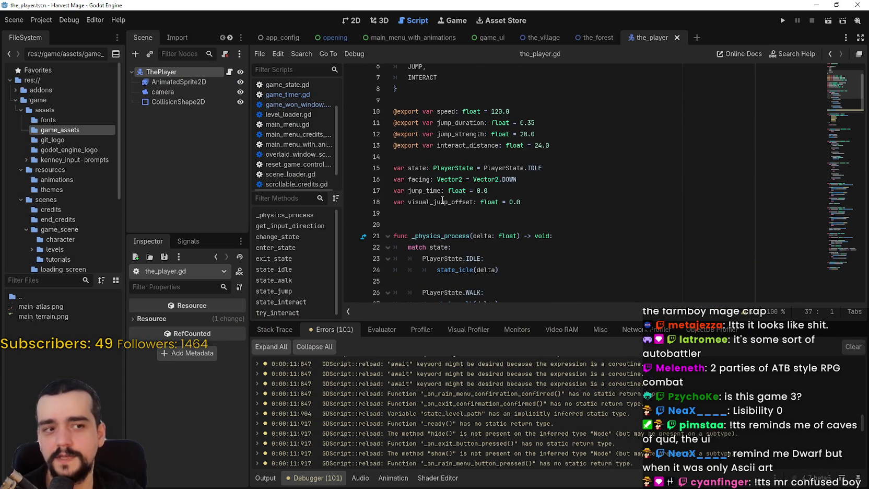
{"action": "scroll", "coordinate": [442, 201], "scroll_direction": "down", "scroll_amount": 1}
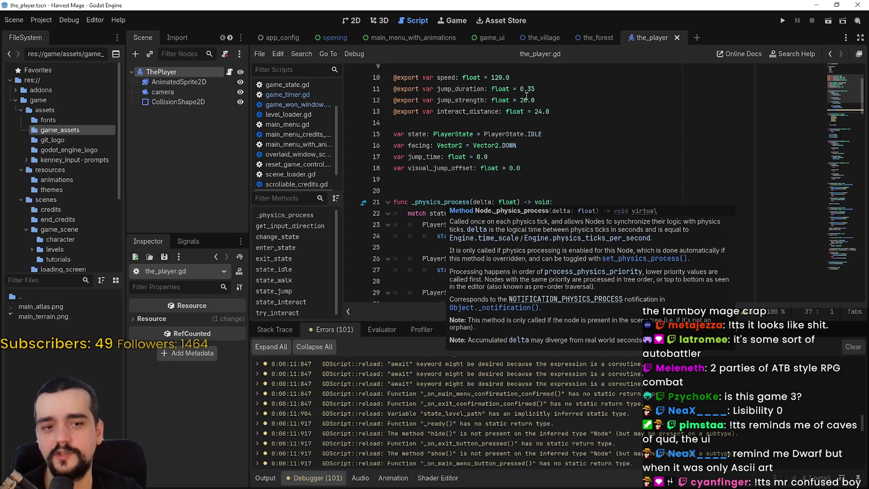
{"action": "left_click", "coordinate": [504, 179]}
{"action": "scroll", "coordinate": [512, 195], "scroll_direction": "down", "scroll_amount": 8}
{"action": "scroll", "coordinate": [666, 190], "scroll_direction": "down", "scroll_amount": 2}
{"action": "scroll", "coordinate": [570, 439], "scroll_direction": "up", "scroll_amount": 5}
{"action": "scroll", "coordinate": [569, 424], "scroll_direction": "up", "scroll_amount": 10}
{"action": "scroll", "coordinate": [564, 424], "scroll_direction": "up", "scroll_amount": 10}
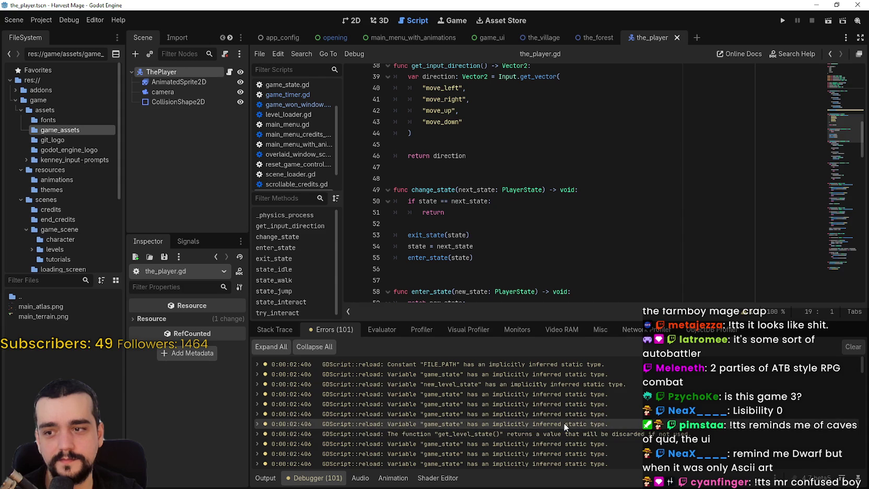
{"action": "scroll", "coordinate": [543, 418], "scroll_direction": "down", "scroll_amount": 6}
{"action": "scroll", "coordinate": [518, 423], "scroll_direction": "down", "scroll_amount": 10}
{"action": "scroll", "coordinate": [522, 413], "scroll_direction": "down", "scroll_amount": 10}
{"action": "scroll", "coordinate": [520, 405], "scroll_direction": "down", "scroll_amount": 10}
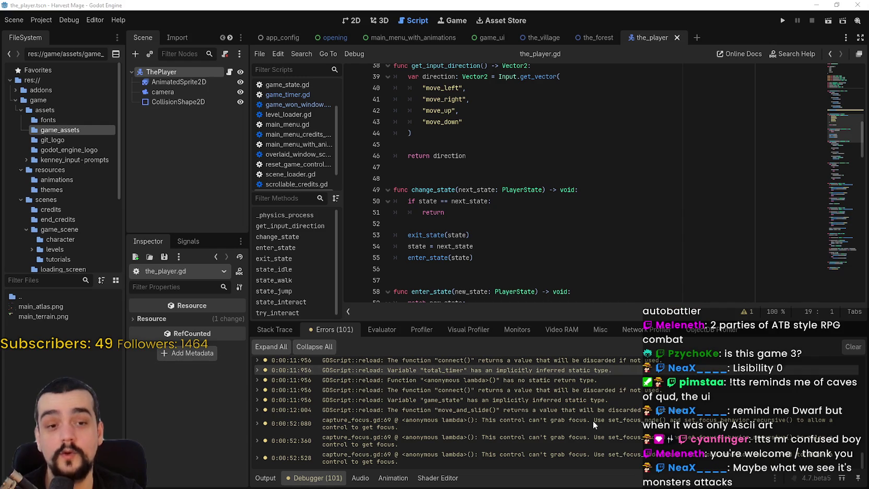
{"action": "scroll", "coordinate": [594, 421], "scroll_direction": "up", "scroll_amount": 10}
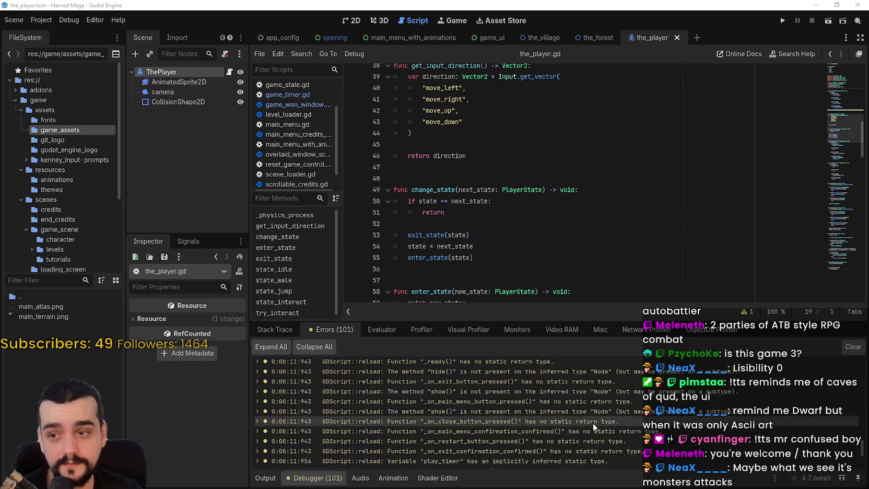
{"action": "scroll", "coordinate": [589, 426], "scroll_direction": "up", "scroll_amount": 3}
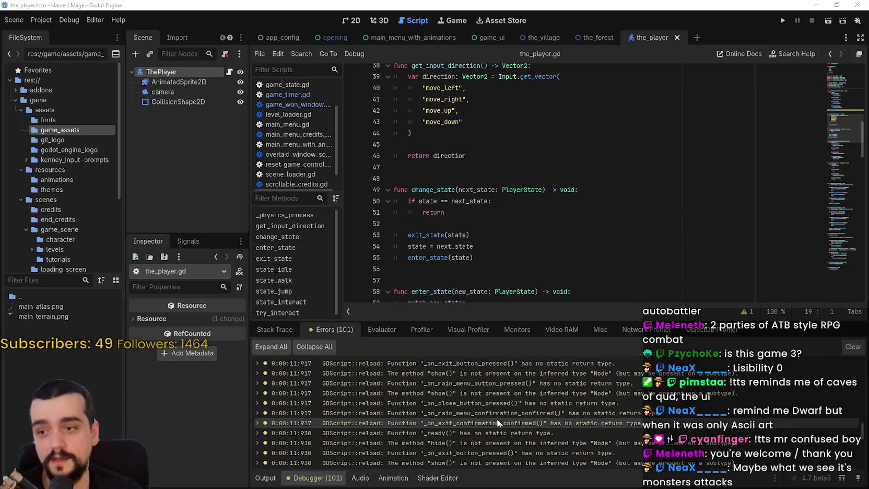
{"action": "scroll", "coordinate": [498, 418], "scroll_direction": "up", "scroll_amount": 3}
{"action": "scroll", "coordinate": [498, 419], "scroll_direction": "up", "scroll_amount": 10}
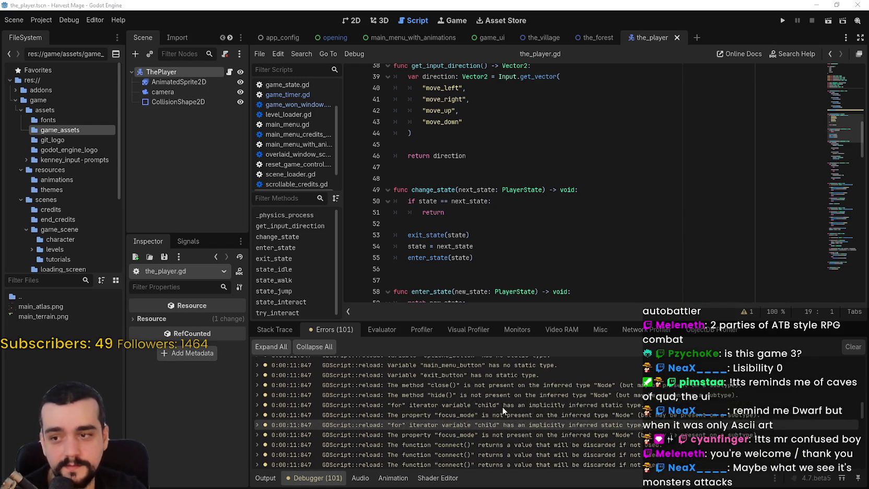
{"action": "scroll", "coordinate": [580, 433], "scroll_direction": "up", "scroll_amount": 10}
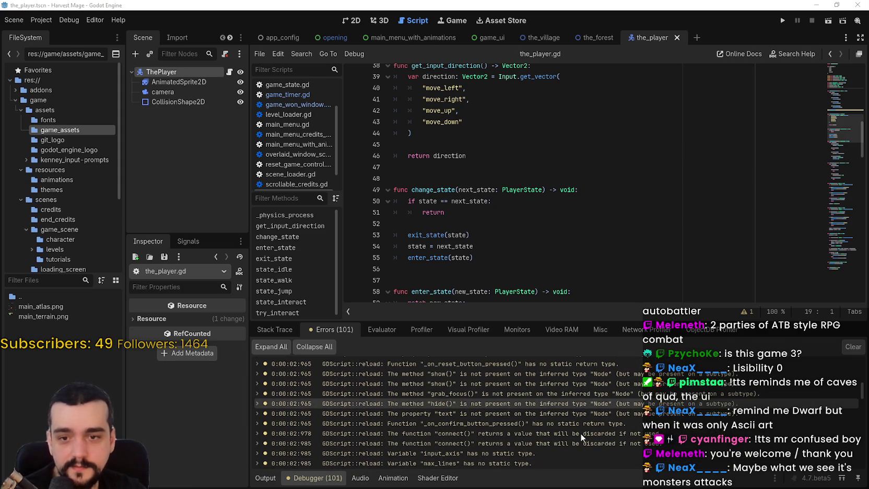
{"action": "left_click_drag", "start_coordinate": [862, 393], "coordinate": [861, 425]}
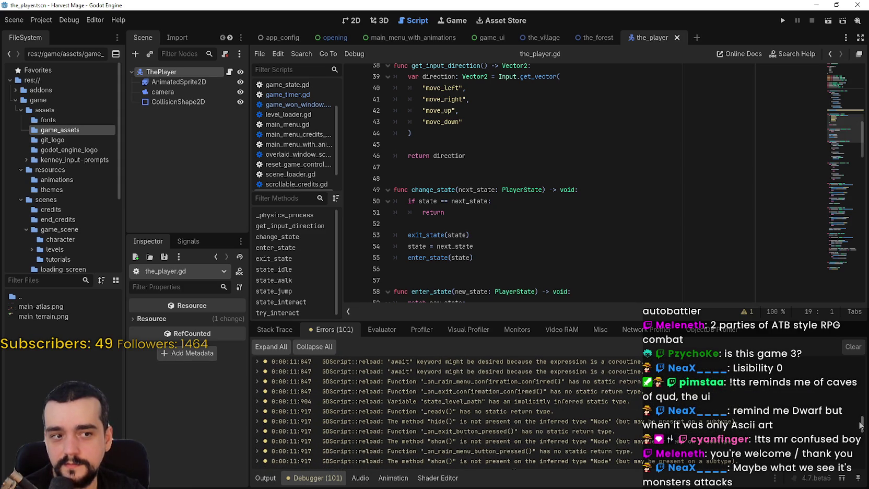
{"action": "left_click_drag", "start_coordinate": [861, 426], "coordinate": [847, 460]}
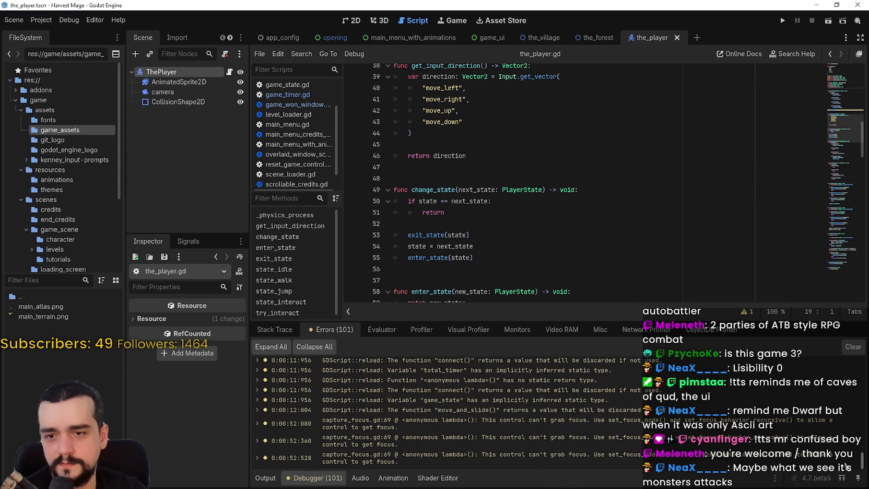
{"action": "left_click_drag", "start_coordinate": [847, 467], "coordinate": [850, 397]}
Scroll the Errors list and put the caret at the move_and_slide() call on line 35.
{"action": "scroll", "coordinate": [481, 150], "scroll_direction": "down", "scroll_amount": 10}
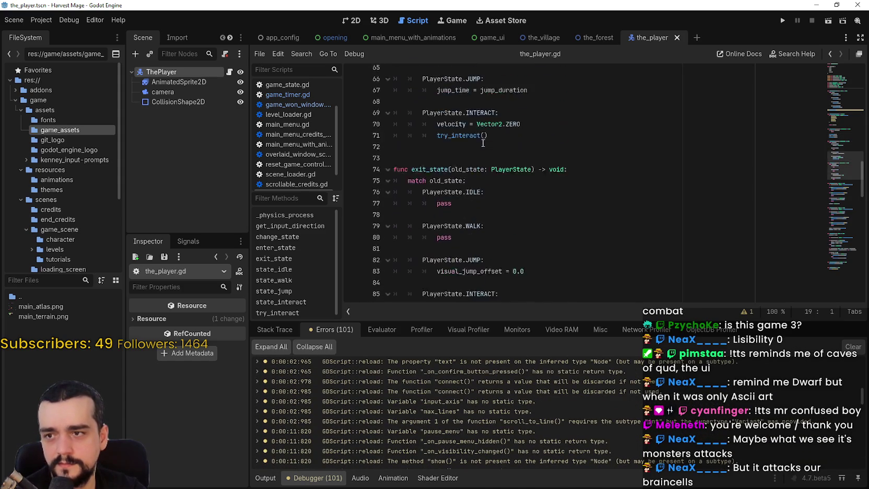
{"action": "scroll", "coordinate": [482, 151], "scroll_direction": "down", "scroll_amount": 10}
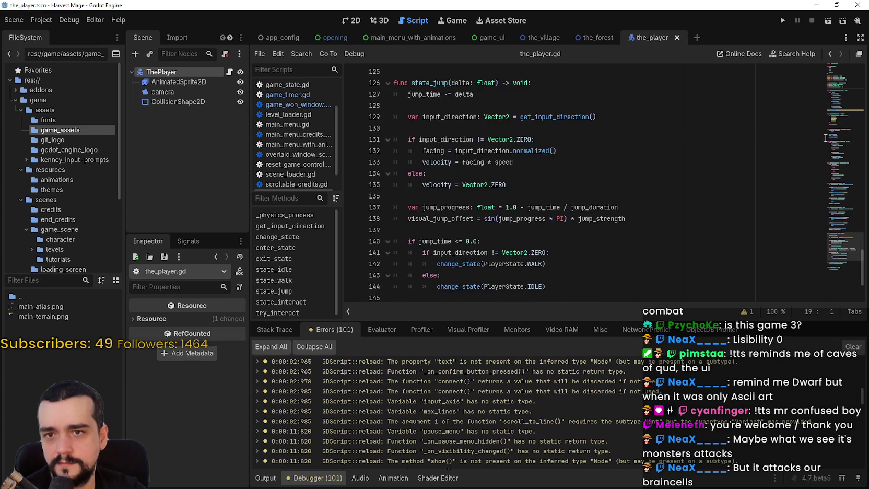
{"action": "left_click", "coordinate": [840, 119]}
{"action": "left_click", "coordinate": [486, 129]}
{"action": "scroll", "coordinate": [482, 428], "scroll_direction": "up", "scroll_amount": 5}
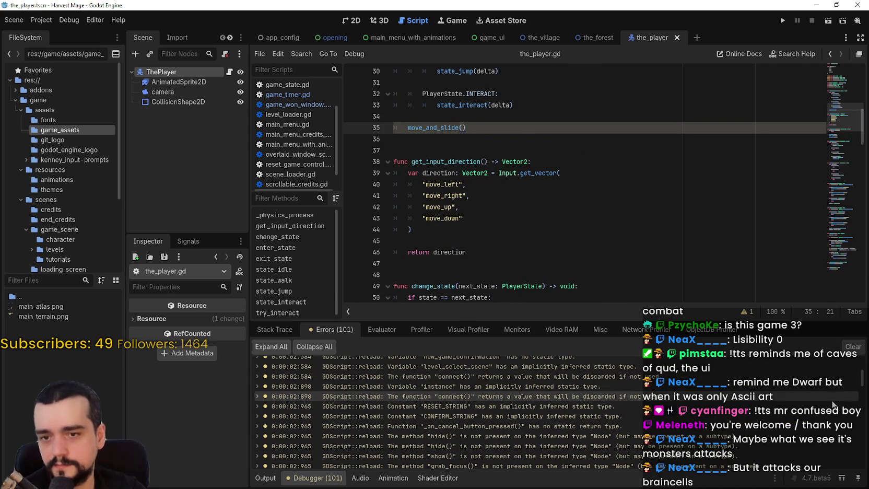
{"action": "left_click", "coordinate": [665, 150]}
Scroll through the 101 GDScript warnings about inferred types, return types and discarded results.
{"action": "scroll", "coordinate": [543, 424], "scroll_direction": "up", "scroll_amount": 4}
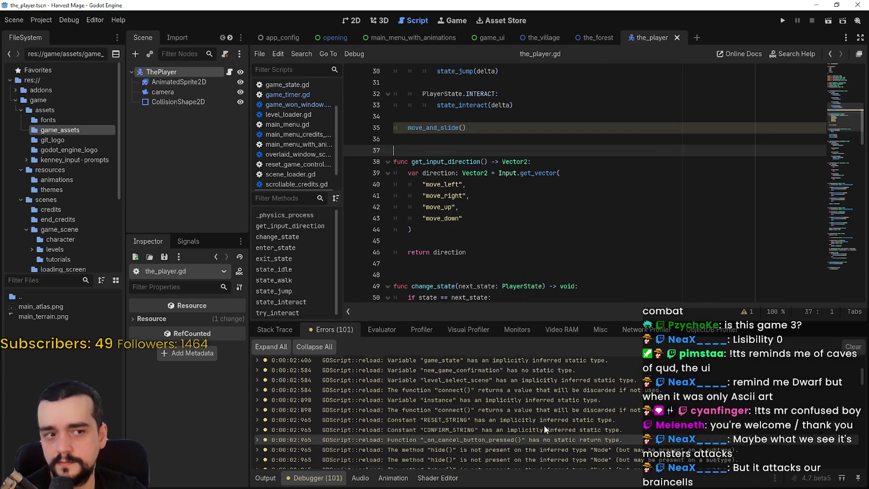
{"action": "scroll", "coordinate": [546, 409], "scroll_direction": "up", "scroll_amount": 1}
{"action": "scroll", "coordinate": [555, 407], "scroll_direction": "down", "scroll_amount": 2}
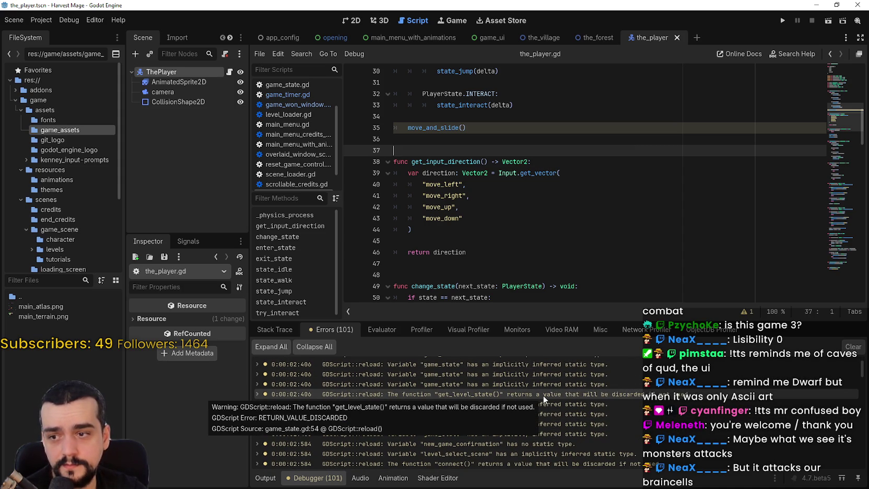
{"action": "scroll", "coordinate": [543, 395], "scroll_direction": "down", "scroll_amount": 4}
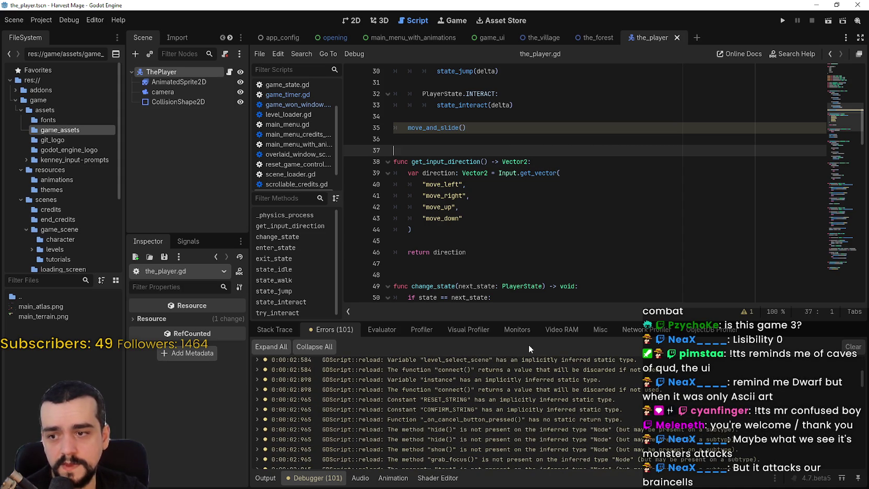
{"action": "scroll", "coordinate": [454, 423], "scroll_direction": "down", "scroll_amount": 4}
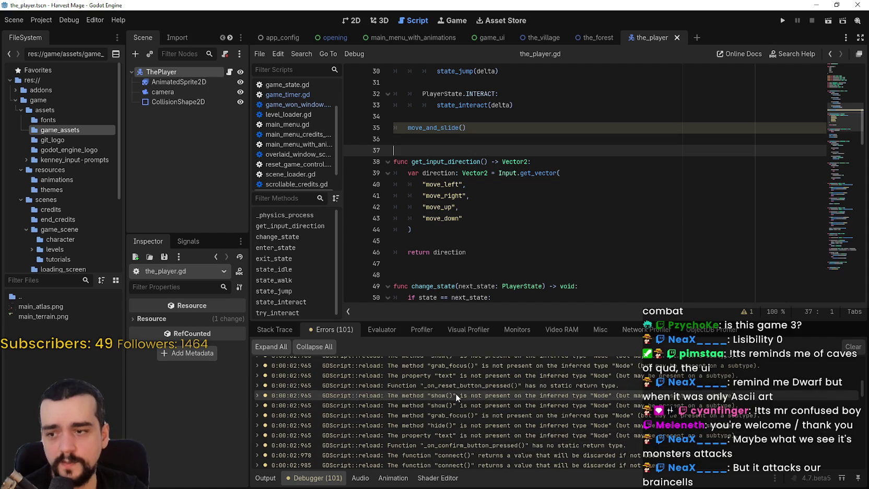
{"action": "scroll", "coordinate": [479, 434], "scroll_direction": "down", "scroll_amount": 2}
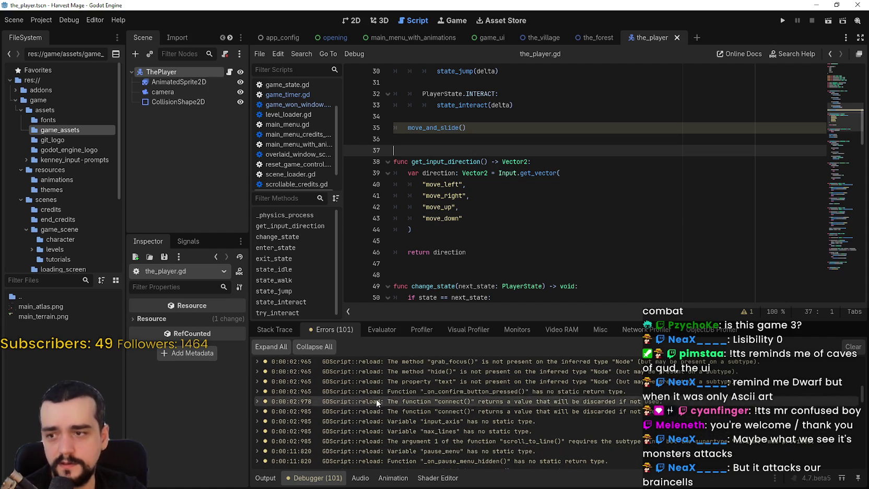
{"action": "scroll", "coordinate": [449, 402], "scroll_direction": "down", "scroll_amount": 2}
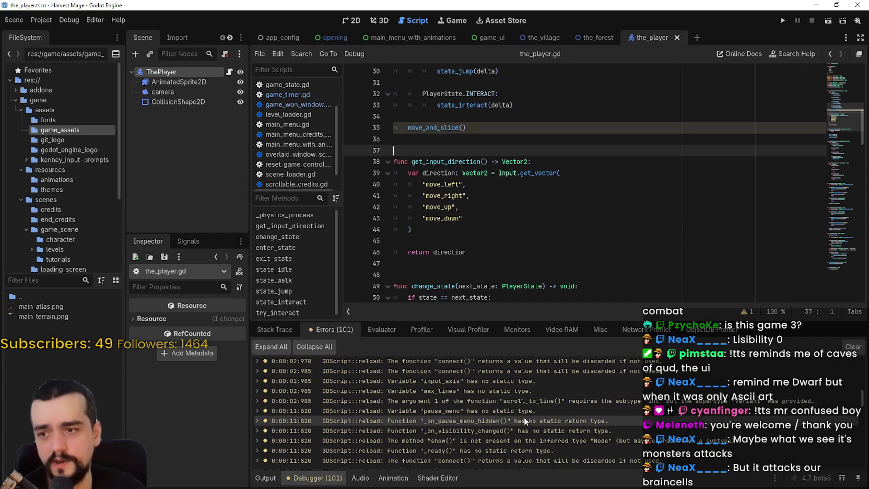
Select line 35 and type a self. prefix before move_and_slide(), dismissing autocomplete.
{"action": "mouse_move", "coordinate": [445, 129]}
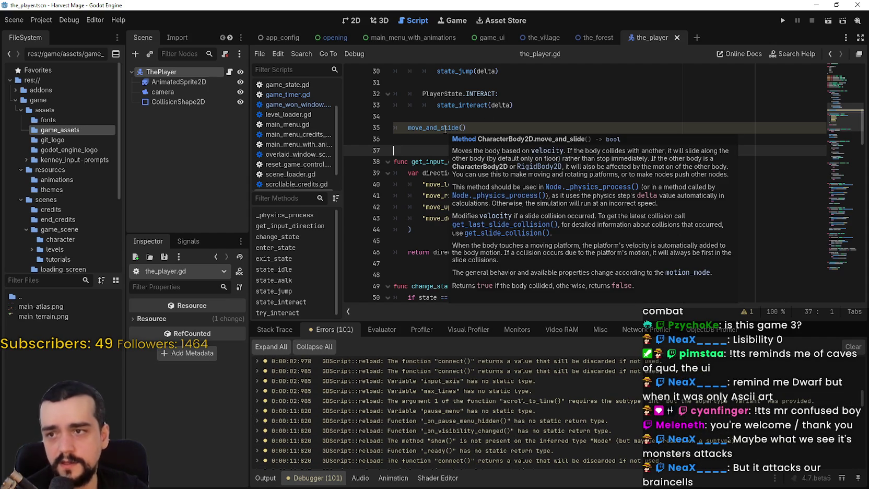
{"action": "triple_click", "coordinate": [500, 127]}
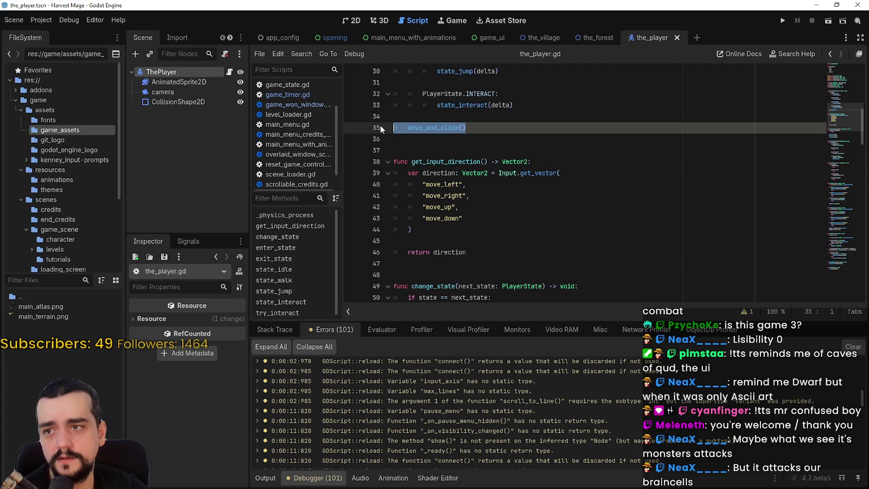
{"action": "scroll", "coordinate": [419, 450], "scroll_direction": "down", "scroll_amount": 5}
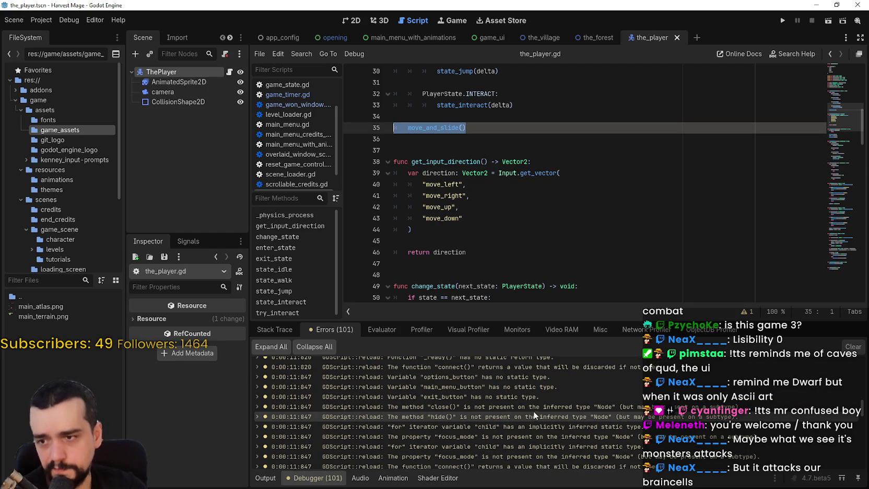
{"action": "scroll", "coordinate": [559, 428], "scroll_direction": "down", "scroll_amount": 3}
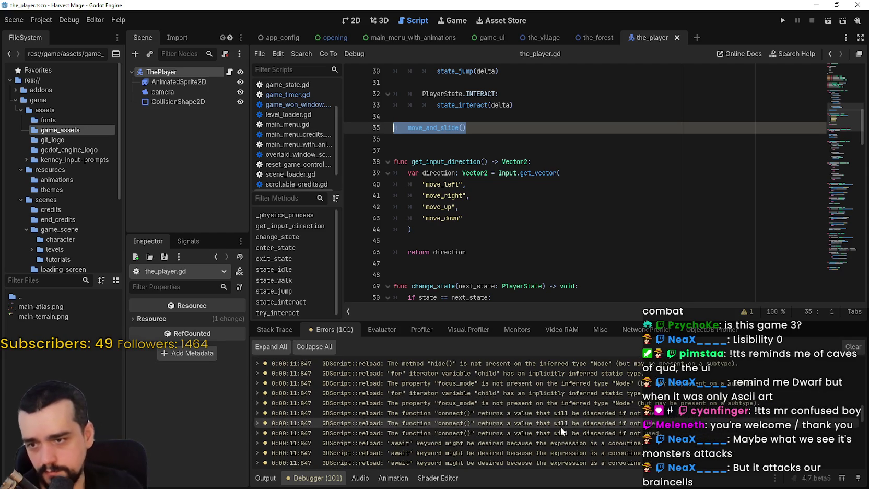
{"action": "scroll", "coordinate": [532, 394], "scroll_direction": "down", "scroll_amount": 4}
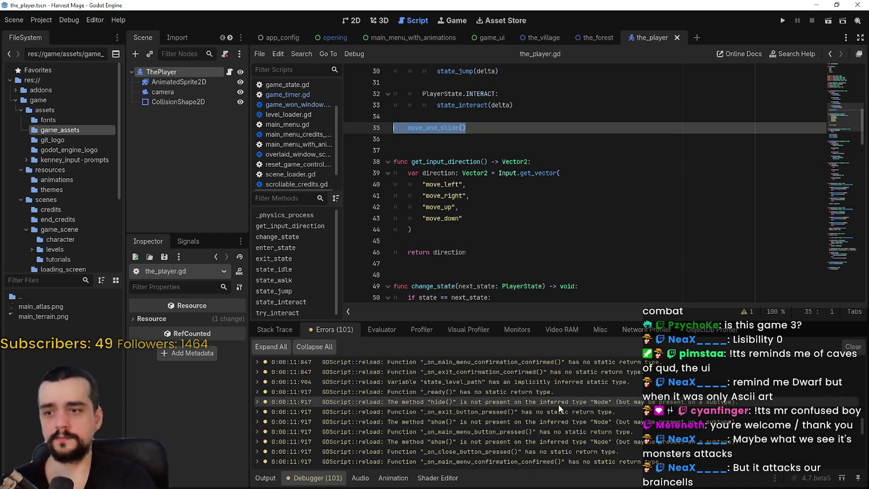
{"action": "scroll", "coordinate": [564, 399], "scroll_direction": "down", "scroll_amount": 3}
{"action": "scroll", "coordinate": [562, 399], "scroll_direction": "down", "scroll_amount": 5}
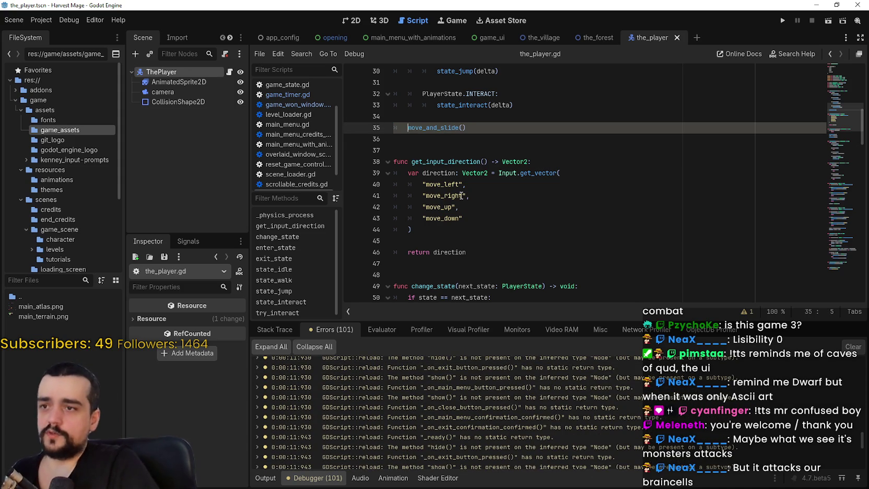
{"action": "type", "text": "self."}
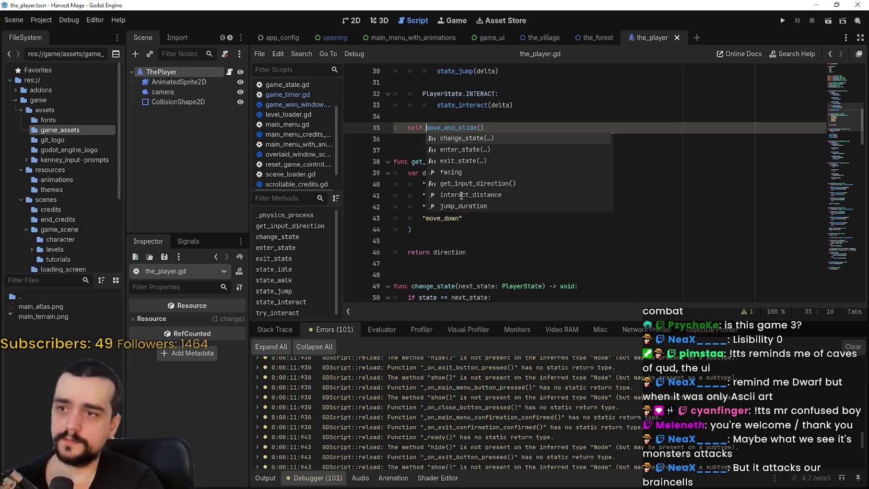
{"action": "left_click", "coordinate": [484, 117]}
Remove the self. prefix so line 35 calls plain move_and_slide(), and save the_player.gd.
{"action": "left_click", "coordinate": [501, 143]}
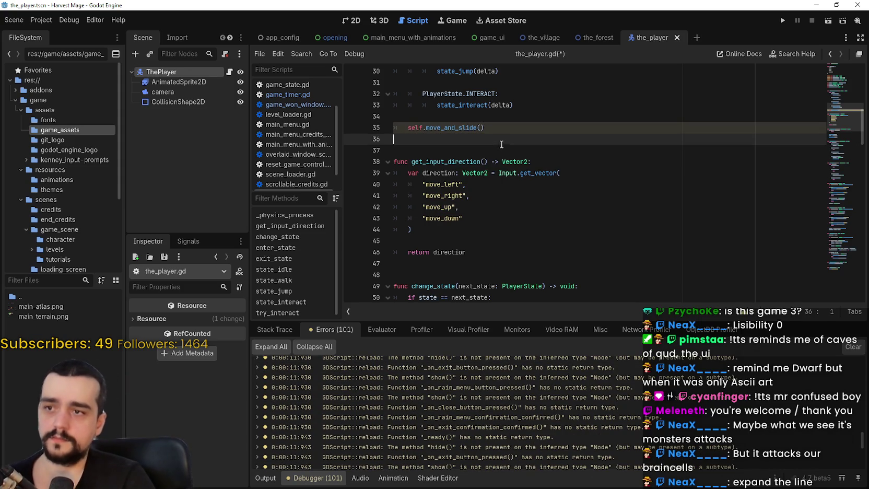
{"action": "mouse_move", "coordinate": [462, 128]}
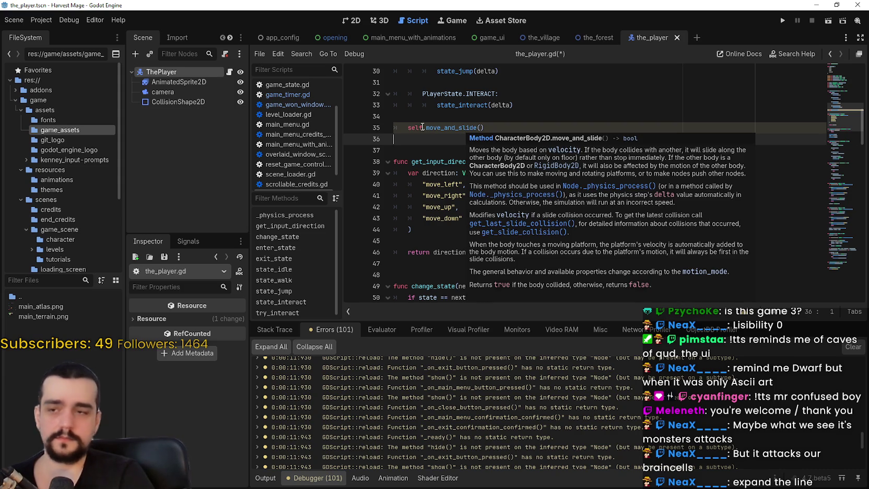
{"action": "left_click", "coordinate": [423, 127]}
{"action": "key", "text": "BackSpace"}
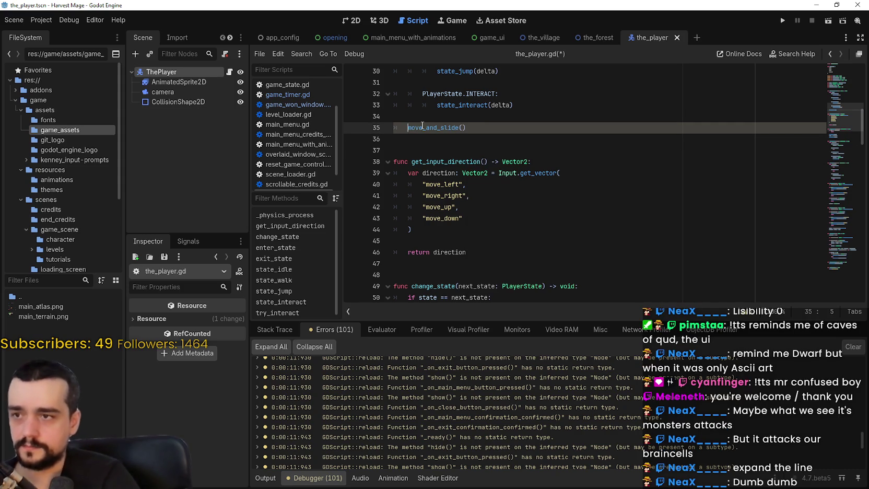
{"action": "key", "text": "ctrl+s"}
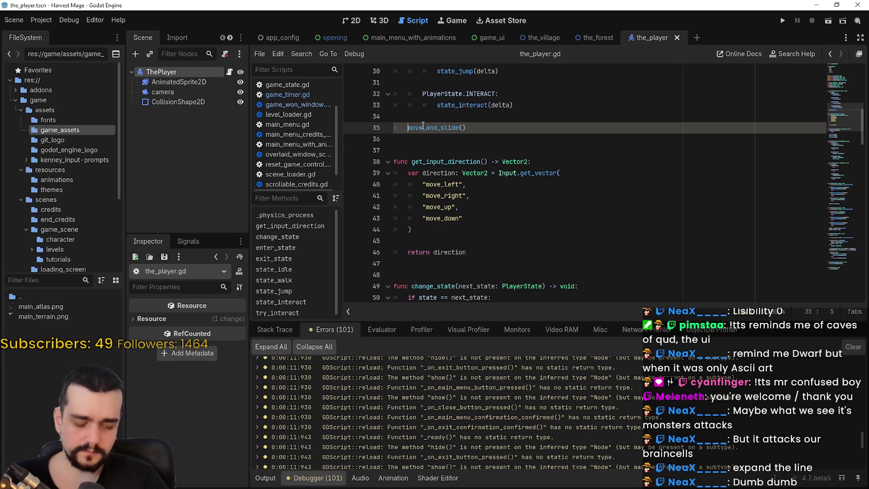
{"action": "scroll", "coordinate": [521, 431], "scroll_direction": "down", "scroll_amount": 2}
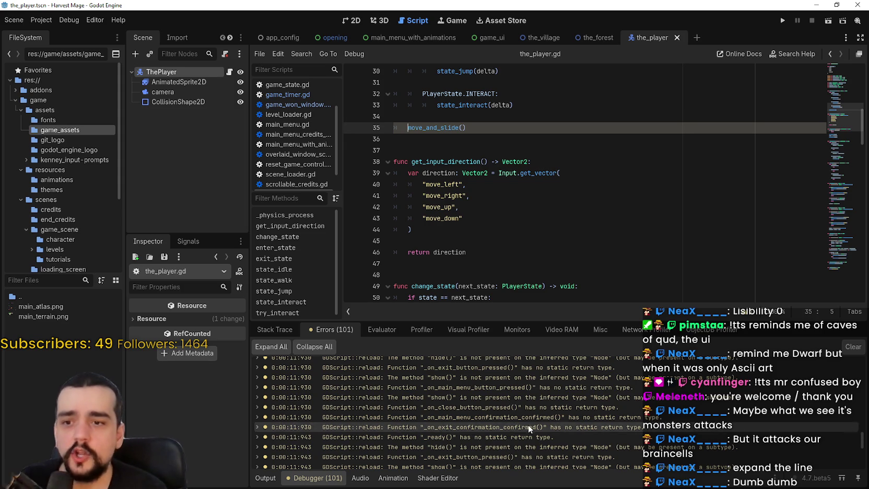
Enlarge the Debugger panel and open line 35 from the move_and_slide() RETURN_VALUE_DISCARDED warning.
{"action": "left_click_drag", "start_coordinate": [563, 320], "coordinate": [556, 196]}
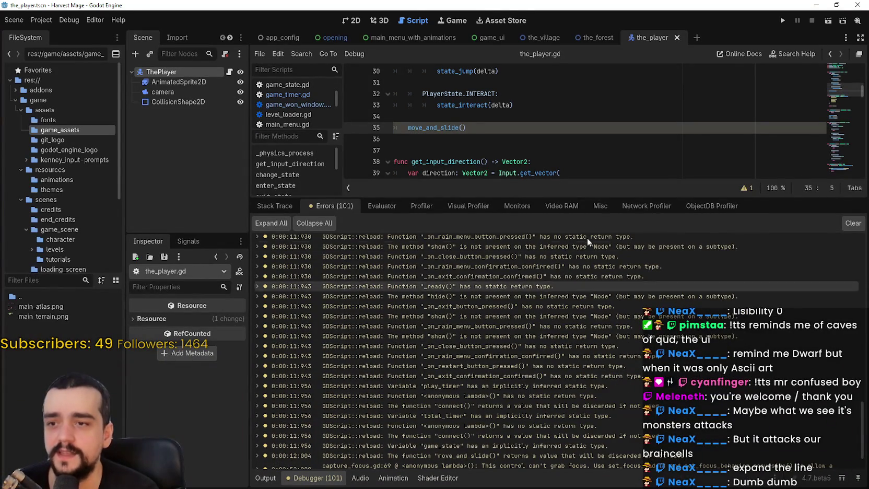
{"action": "scroll", "coordinate": [533, 334], "scroll_direction": "down", "scroll_amount": 2}
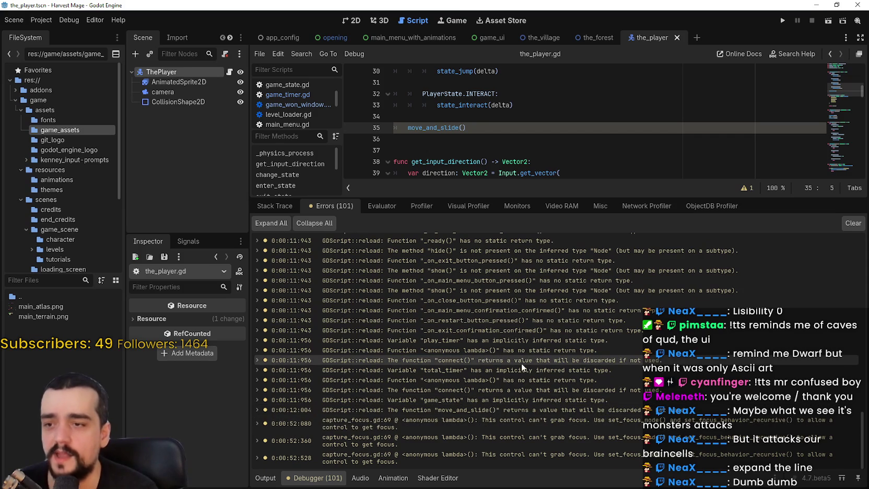
{"action": "scroll", "coordinate": [501, 372], "scroll_direction": "up", "scroll_amount": 2}
{"action": "scroll", "coordinate": [482, 416], "scroll_direction": "down", "scroll_amount": 2}
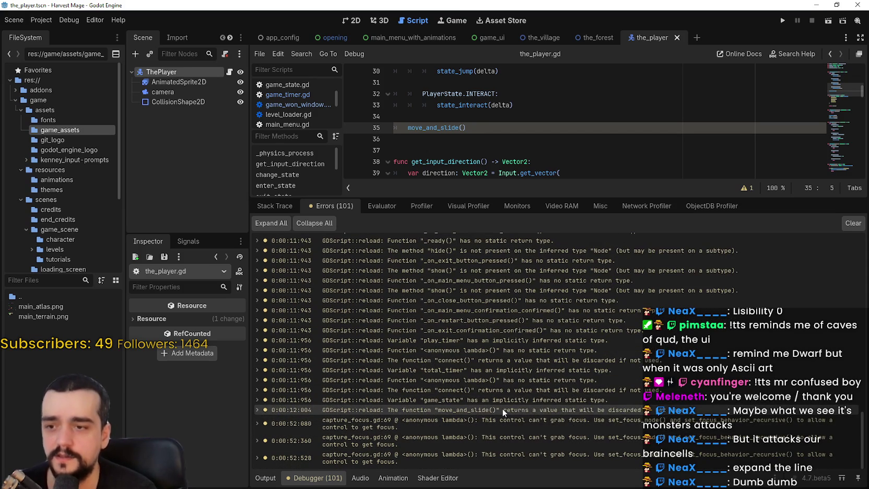
{"action": "left_click", "coordinate": [502, 409]}
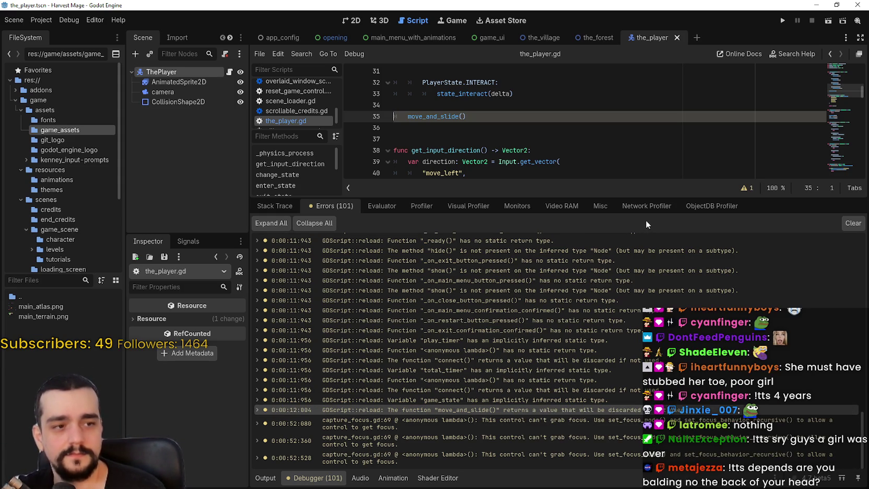
{"action": "mouse_move", "coordinate": [707, 260]}
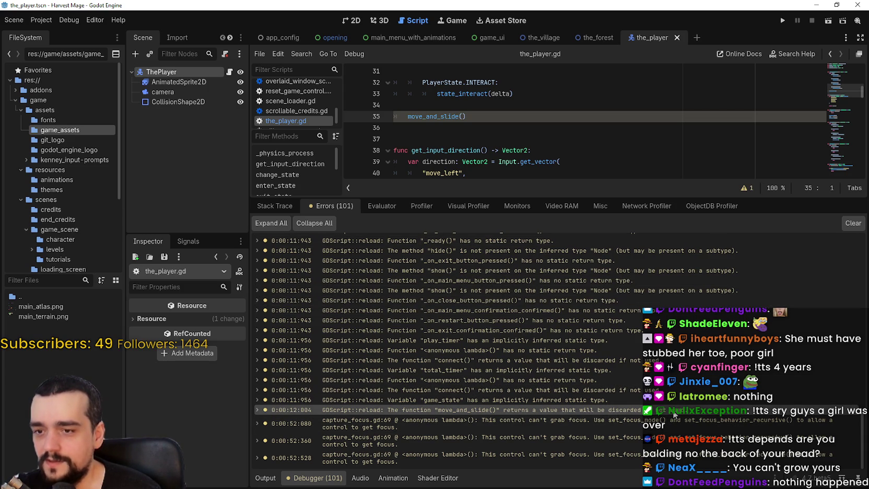
{"action": "mouse_move", "coordinate": [691, 417]}
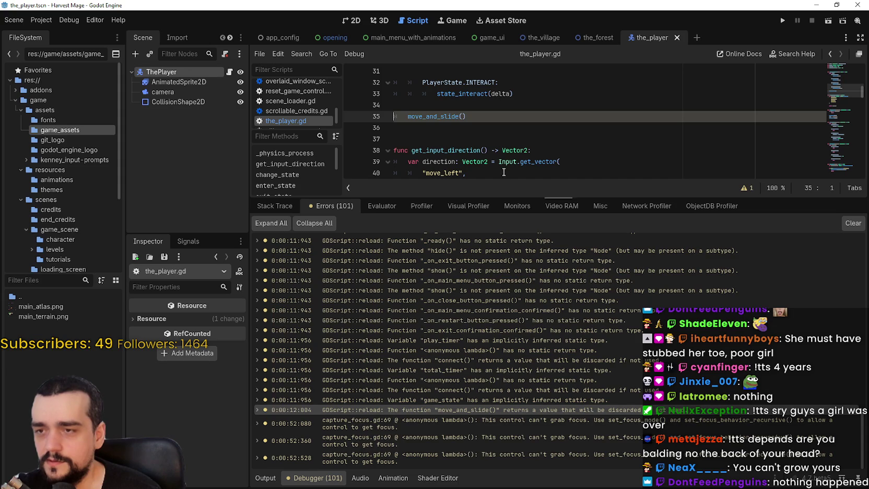
{"action": "mouse_move", "coordinate": [444, 116]}
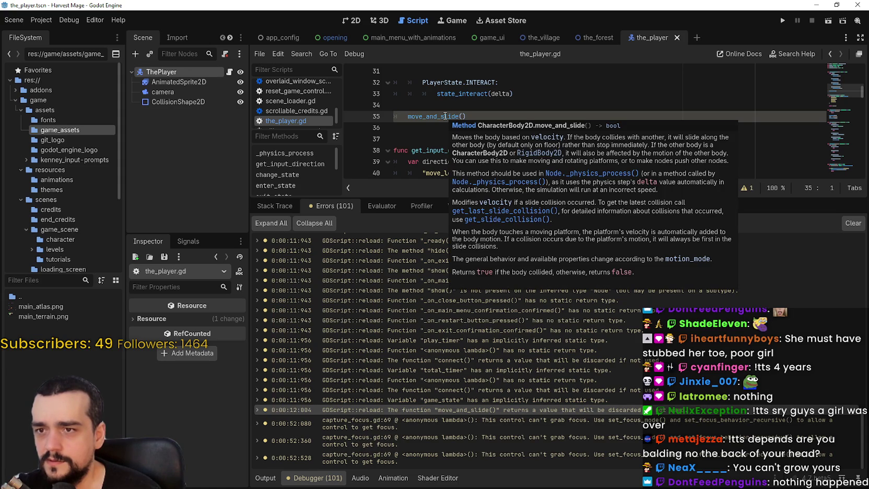
{"action": "left_click", "coordinate": [444, 116]}
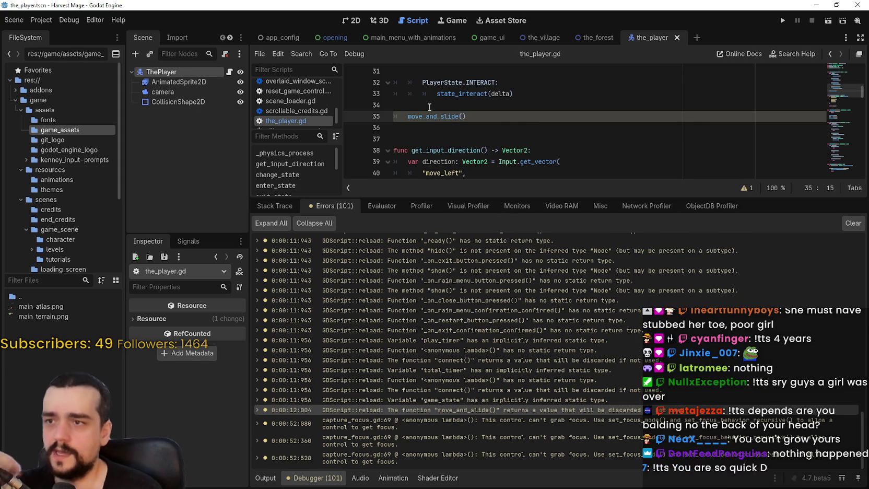
{"action": "mouse_move", "coordinate": [433, 115]}
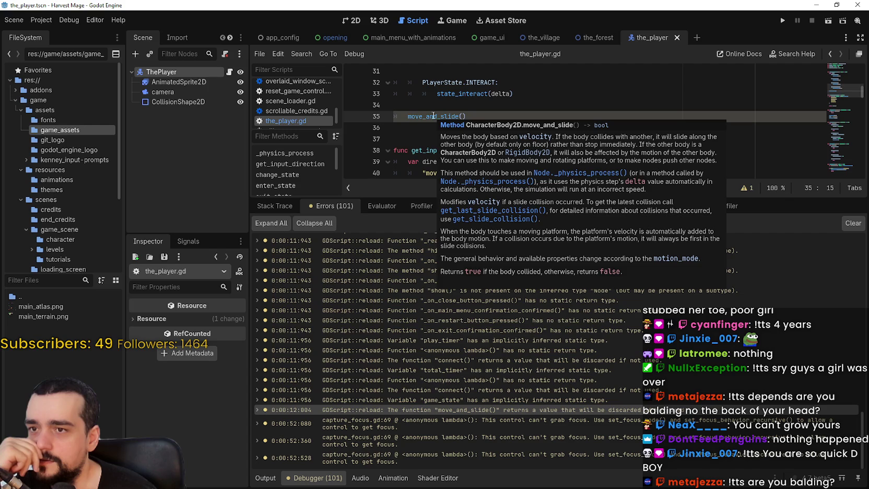
{"action": "scroll", "coordinate": [434, 115], "scroll_direction": "up", "scroll_amount": 1}
{"action": "key", "text": "Up"}
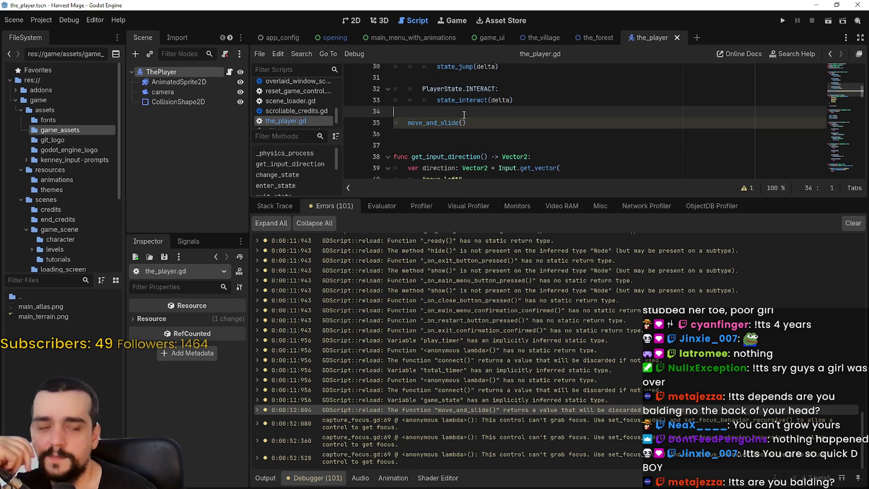
{"action": "mouse_move", "coordinate": [451, 127]}
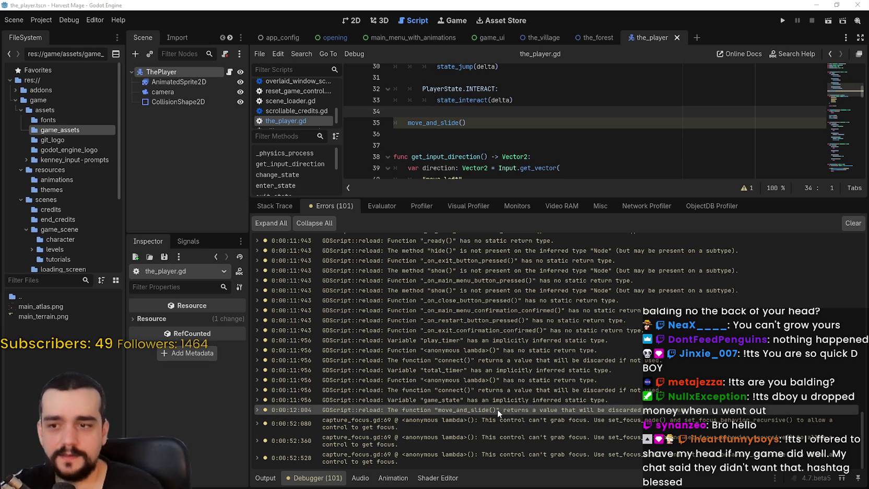
{"action": "mouse_move", "coordinate": [491, 408]}
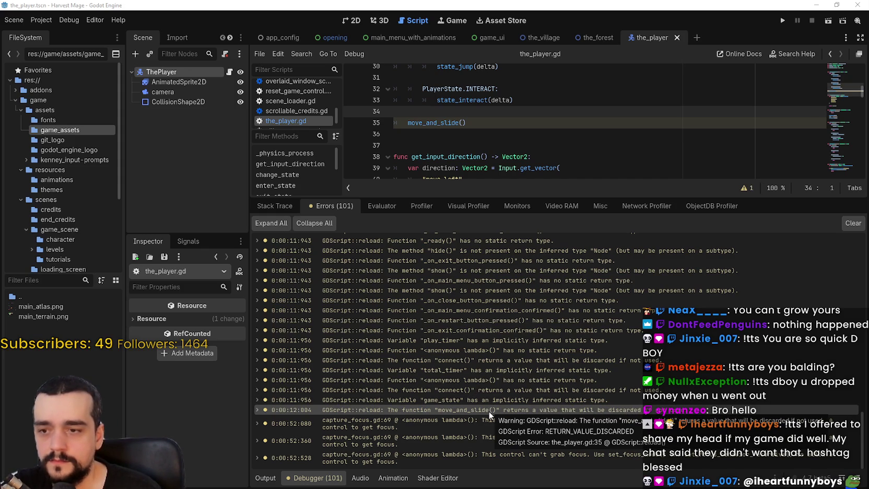
Shrink the Debugger panel to enlarge the code area and scroll to the top of the_player.gd.
{"action": "left_click", "coordinate": [493, 123]}
{"action": "scroll", "coordinate": [489, 141], "scroll_direction": "up", "scroll_amount": 1}
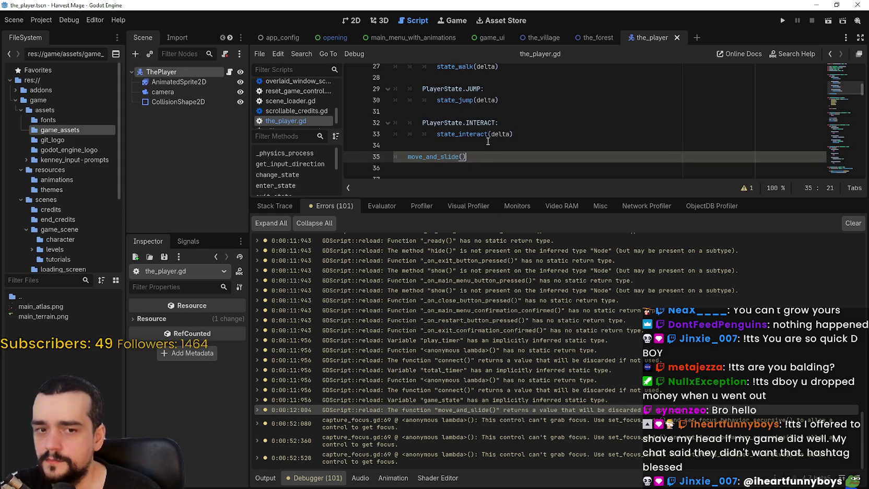
{"action": "left_click_drag", "start_coordinate": [451, 198], "coordinate": [451, 356]}
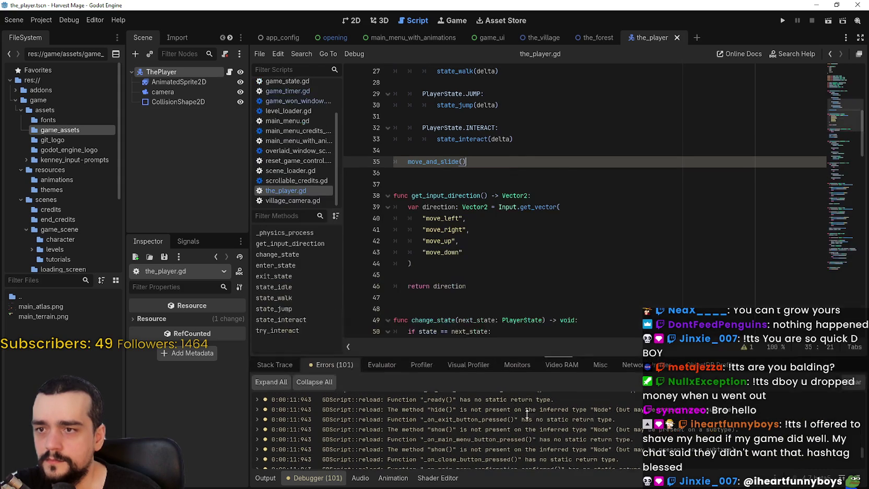
{"action": "mouse_move", "coordinate": [441, 163]}
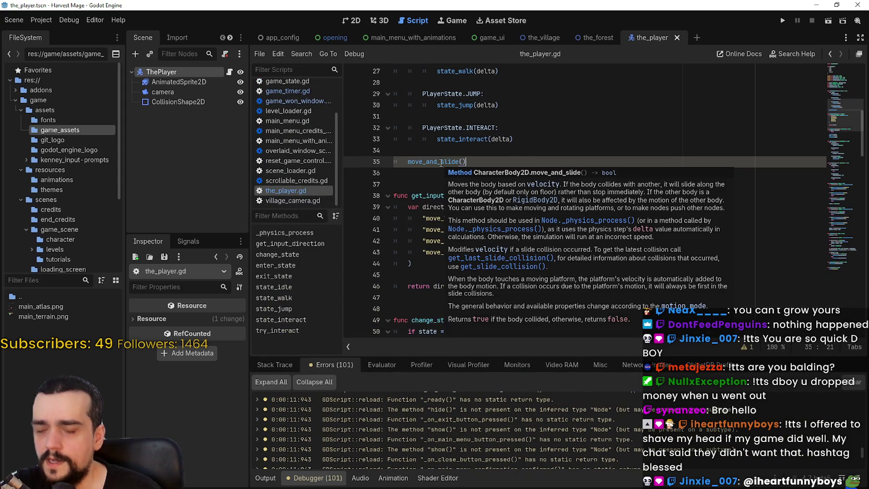
{"action": "scroll", "coordinate": [442, 219], "scroll_direction": "up", "scroll_amount": 5}
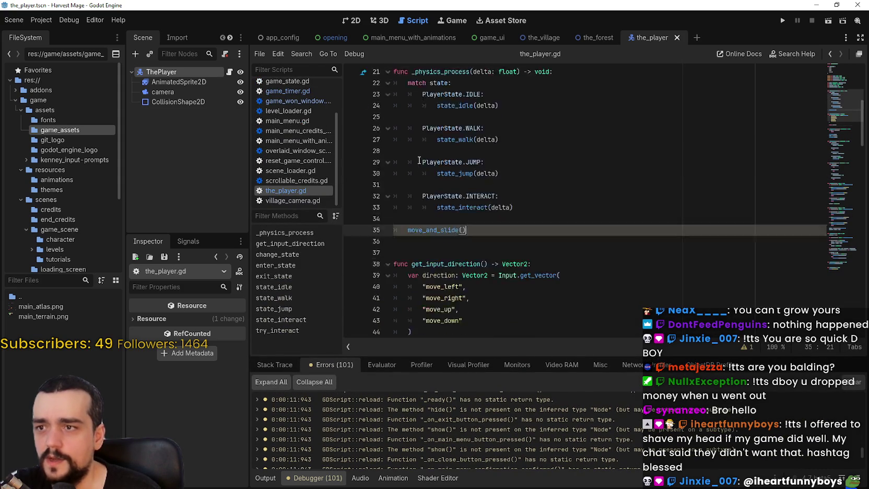
{"action": "scroll", "coordinate": [442, 220], "scroll_direction": "down", "scroll_amount": 3}
{"action": "left_click", "coordinate": [438, 218]}
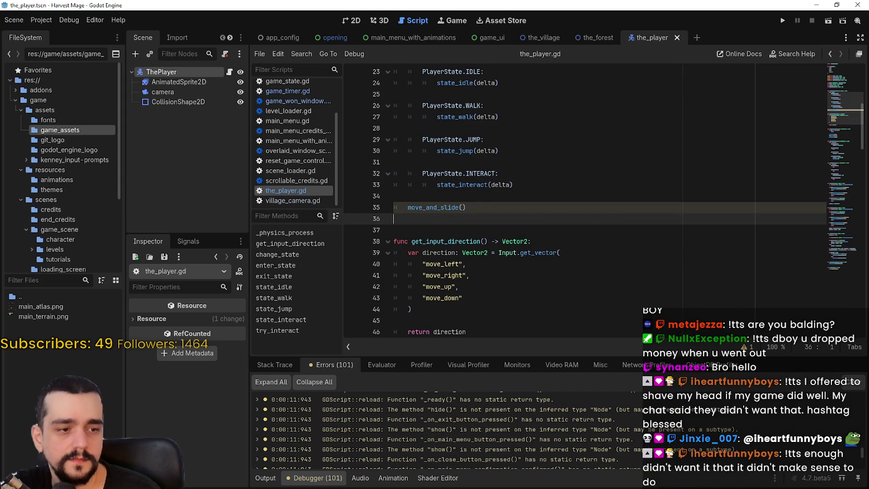
{"action": "scroll", "coordinate": [587, 149], "scroll_direction": "down", "scroll_amount": 7}
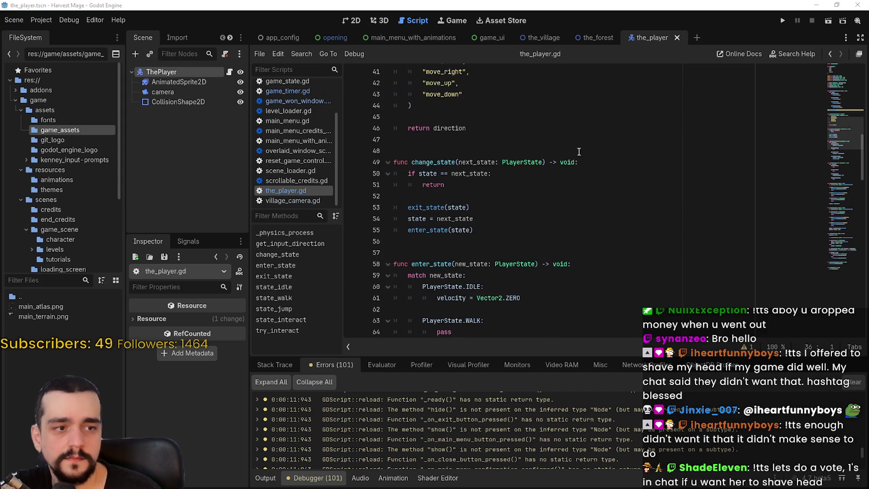
{"action": "left_click_drag", "start_coordinate": [862, 173], "coordinate": [844, 9]}
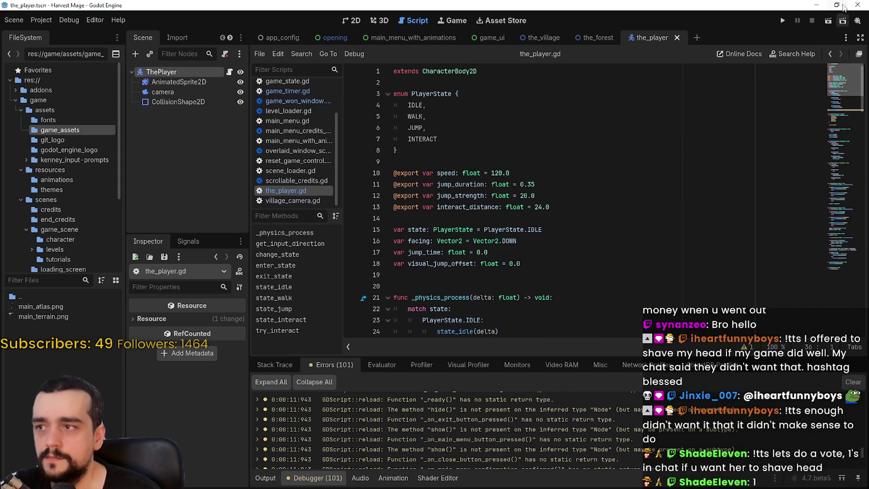
Add a blank line after the PlayerState enum, then save the script and run the game.
{"action": "key", "text": "Up"}
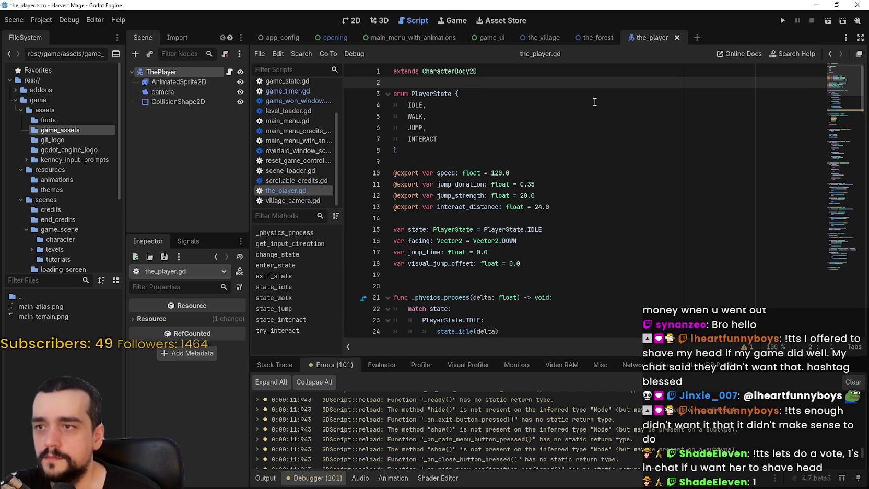
{"action": "key", "text": "Return"}
{"action": "key", "text": "Return"}
{"action": "key", "text": "BackSpace"}
{"action": "key", "text": "BackSpace"}
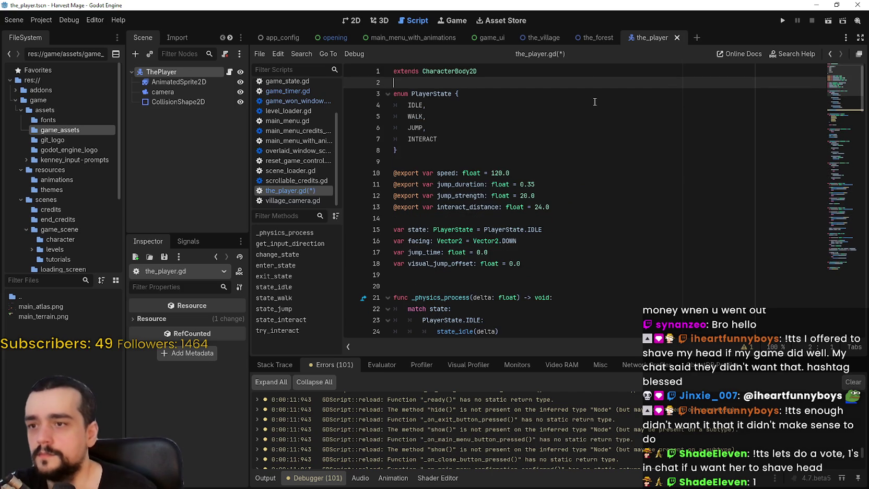
{"action": "key", "text": "Down"}
{"action": "key", "text": "Down"}
{"action": "key", "text": "Down"}
{"action": "key", "text": "Down"}
{"action": "key", "text": "Down"}
{"action": "key", "text": "Down"}
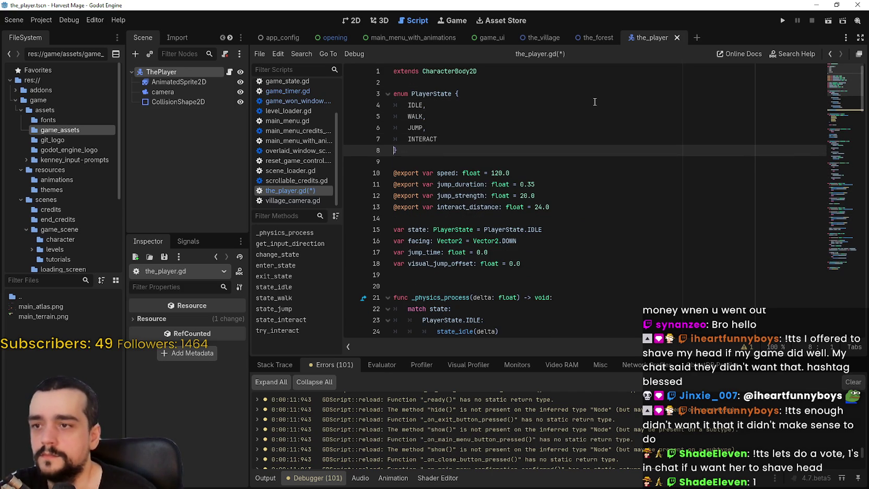
{"action": "key", "text": "Return"}
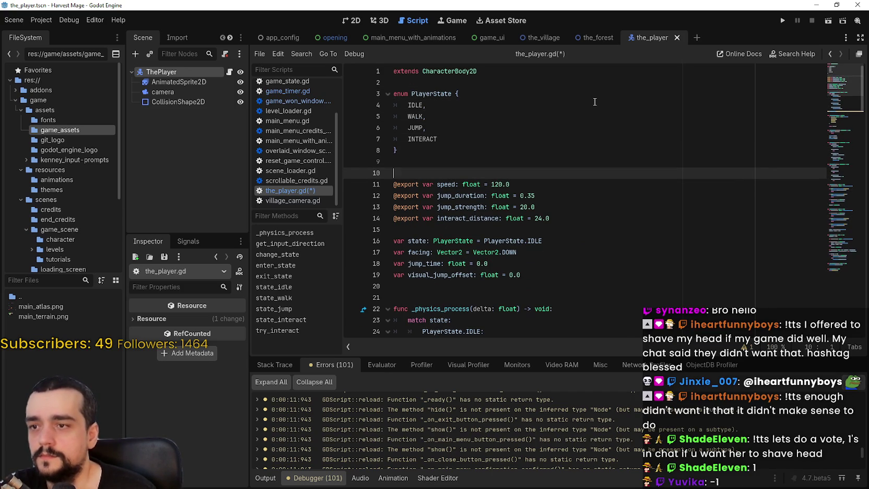
{"action": "left_click", "coordinate": [781, 23]}
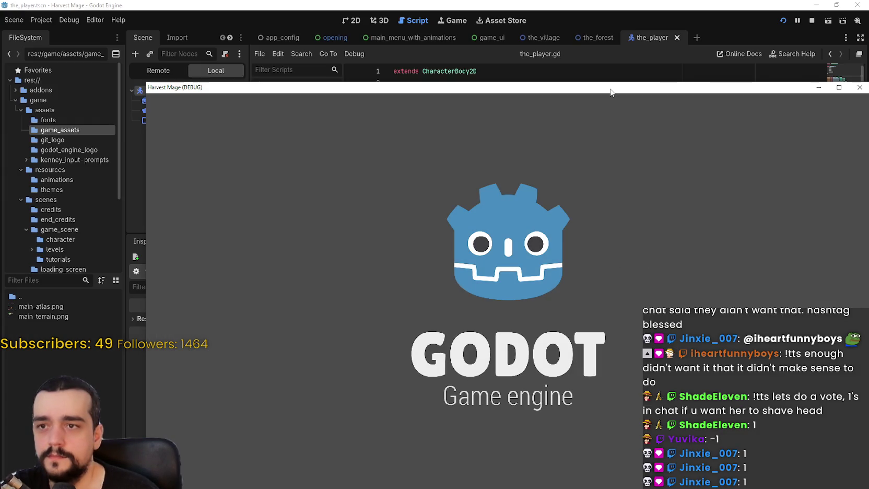
Start a New Game in Harvest Mage and walk the player left, right, up and left.
{"action": "mouse_move", "coordinate": [610, 93]}
{"action": "left_mouse_down"}
{"action": "mouse_move", "coordinate": [551, 33]}
{"action": "mouse_move", "coordinate": [551, 21]}
{"action": "left_mouse_up"}
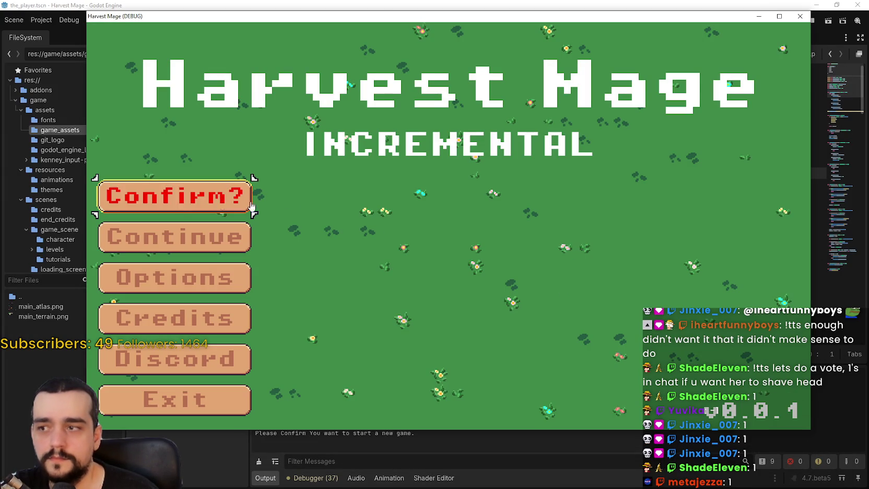
{"action": "left_click", "coordinate": [184, 205]}
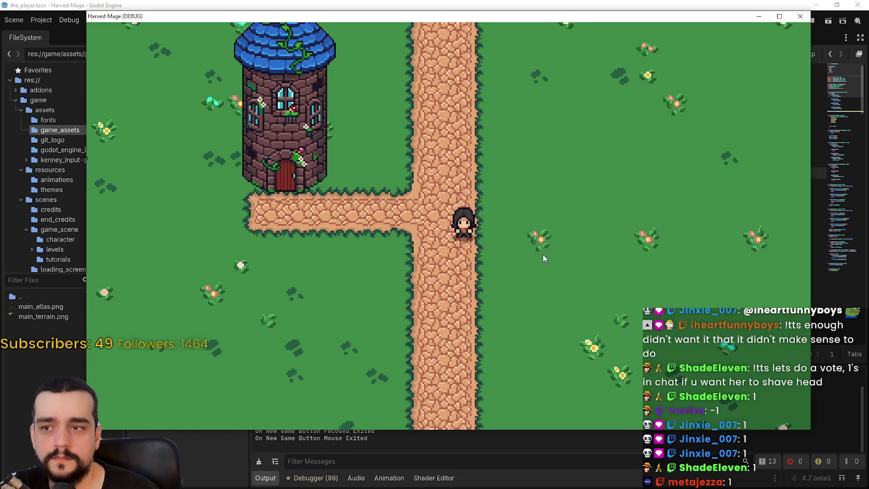
{"action": "key", "text": "Left"}
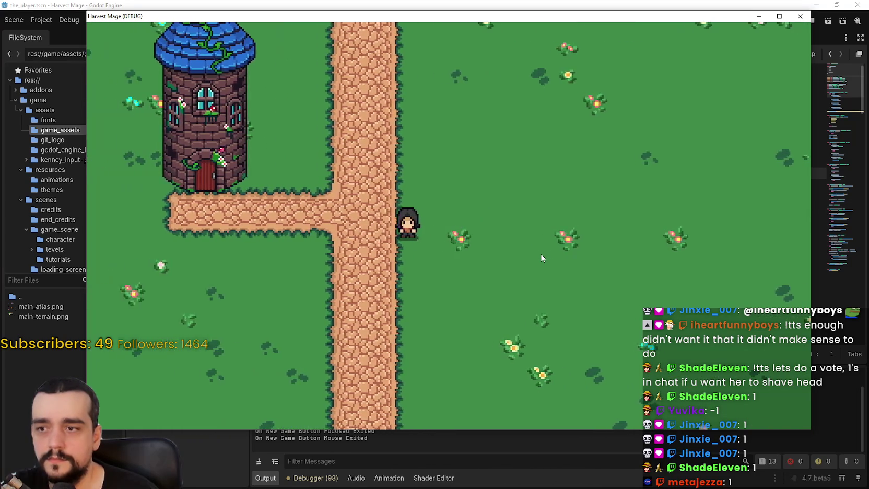
{"action": "key", "text": "Right"}
{"action": "key", "text": "Up"}
{"action": "key", "text": "Left"}
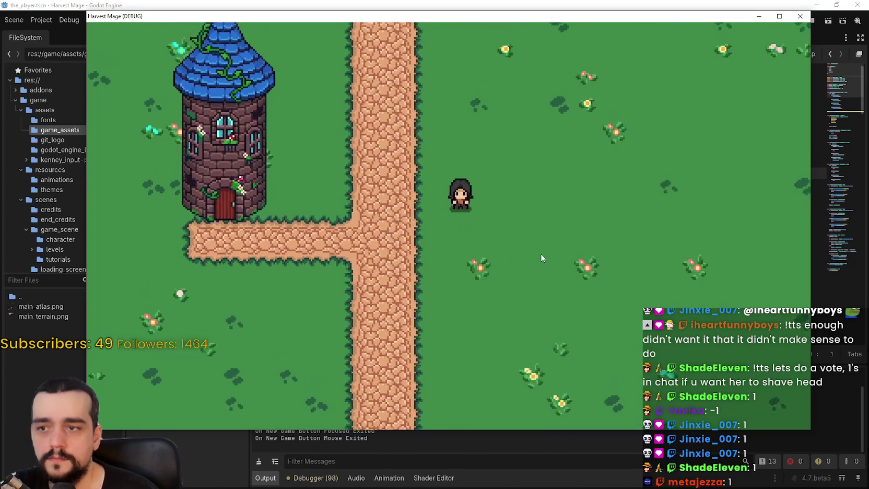